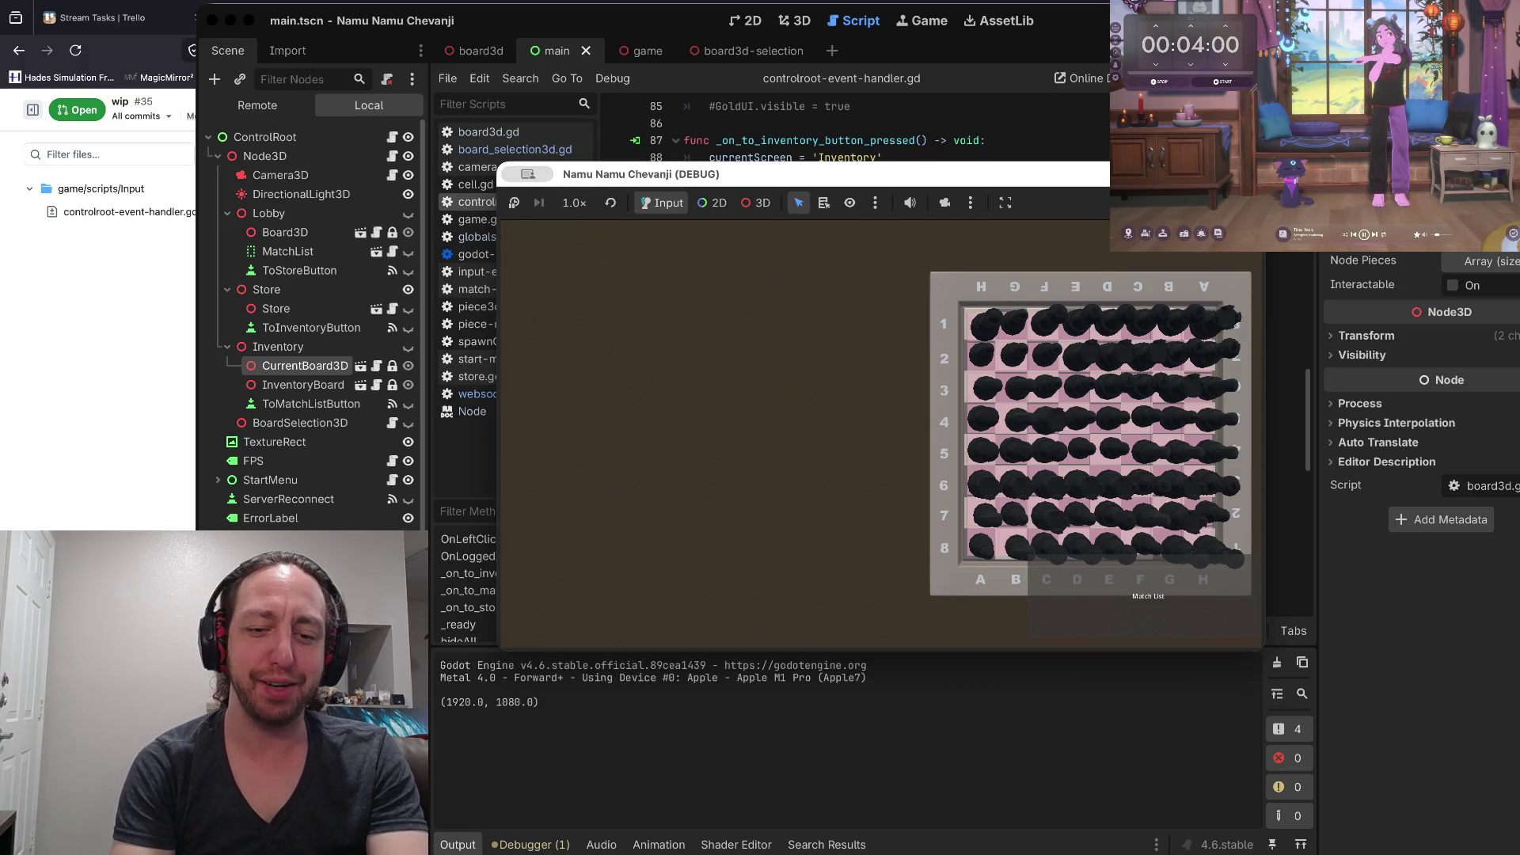
Go back from the game's inventory screen to the match list lobby in the debug window
left_click(1148, 596)
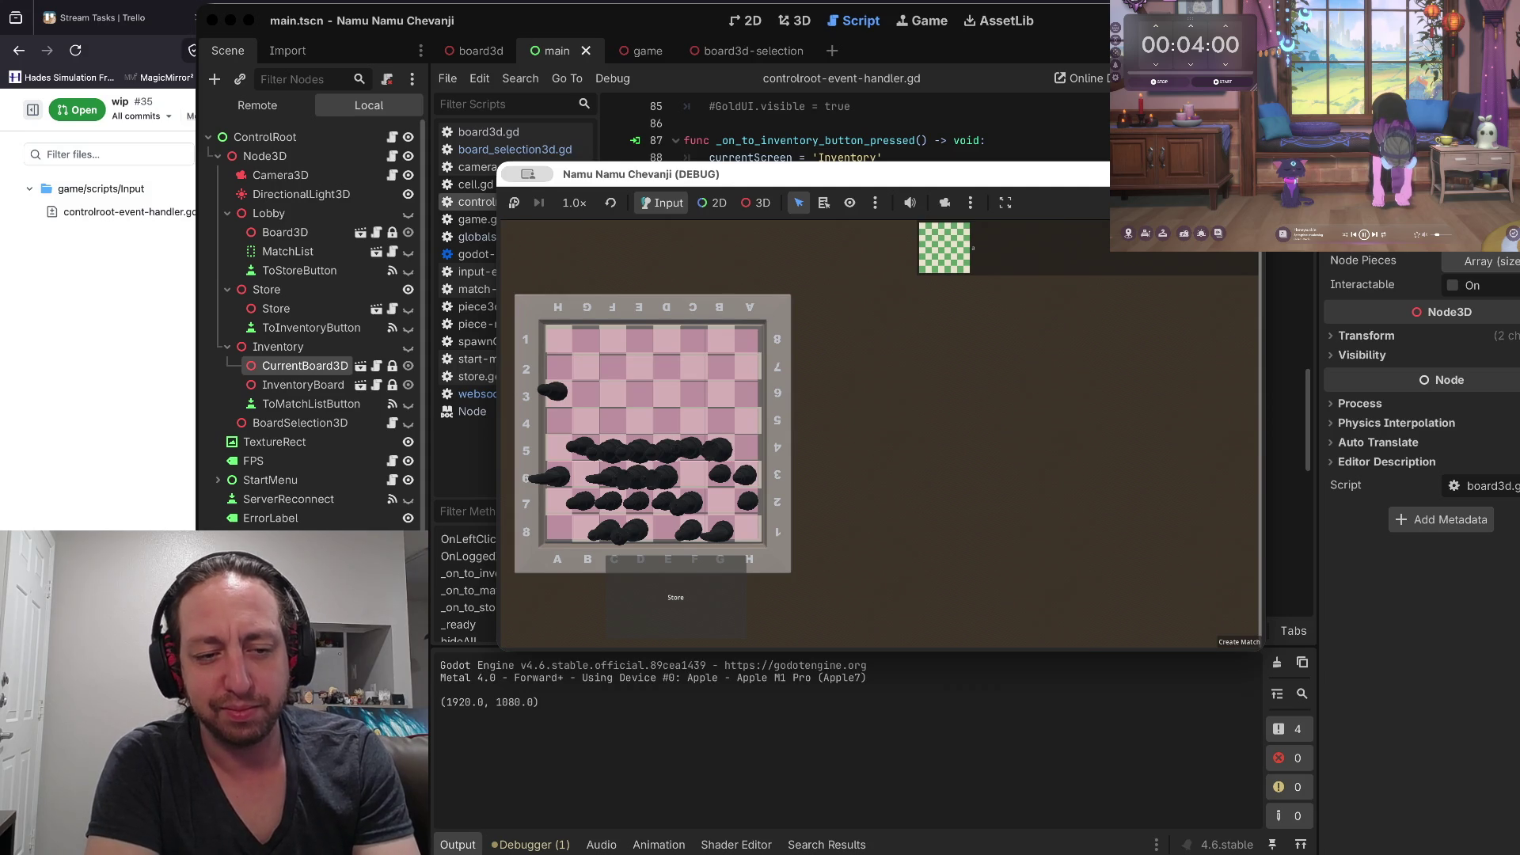
Move the running game through the Store screen to the Inventory screen
left_click(675, 597)
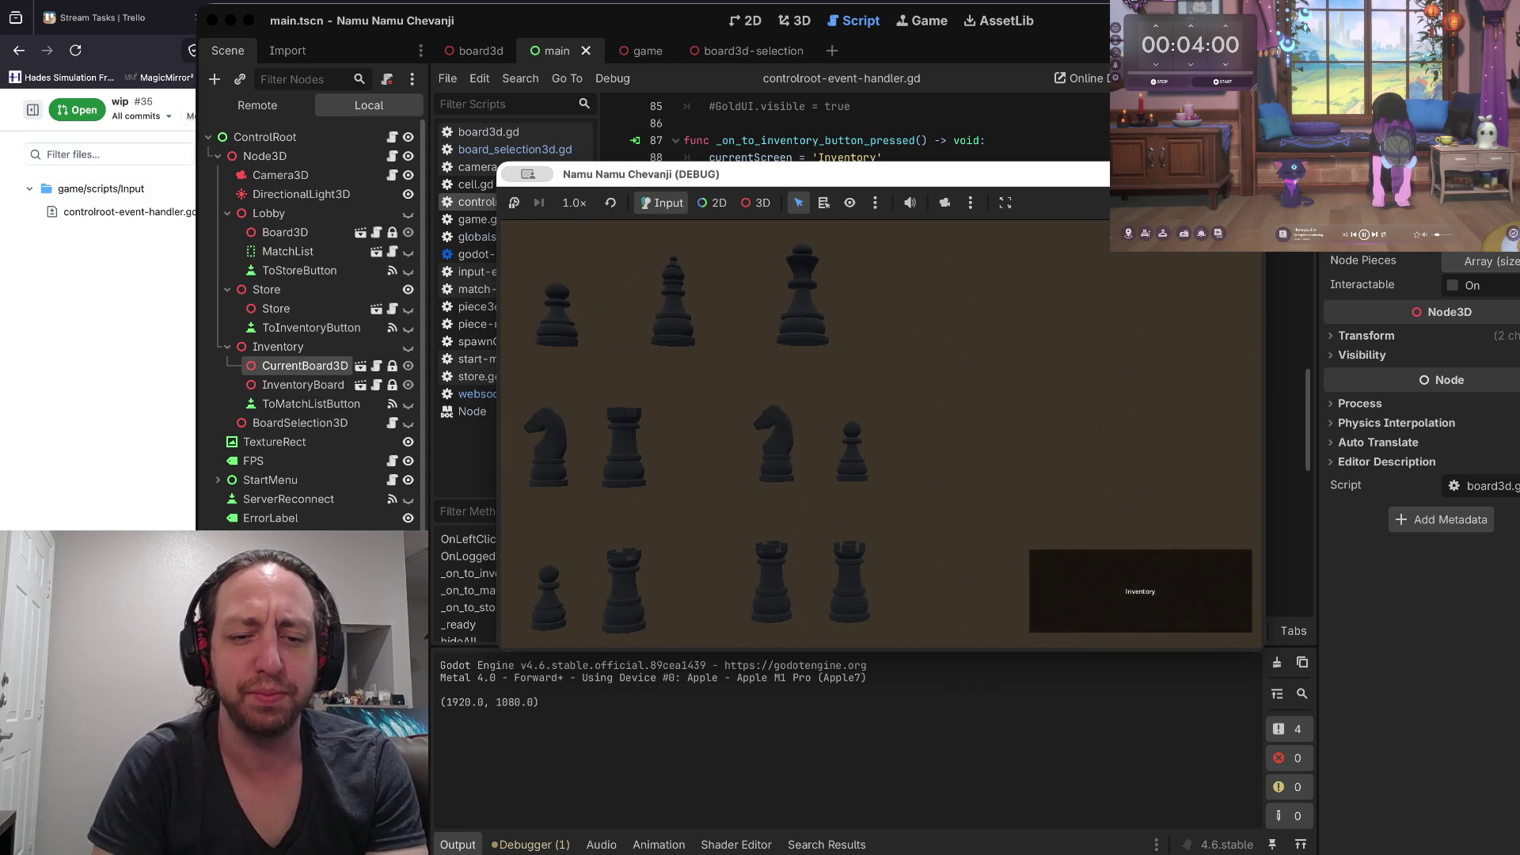
left_click(1141, 592)
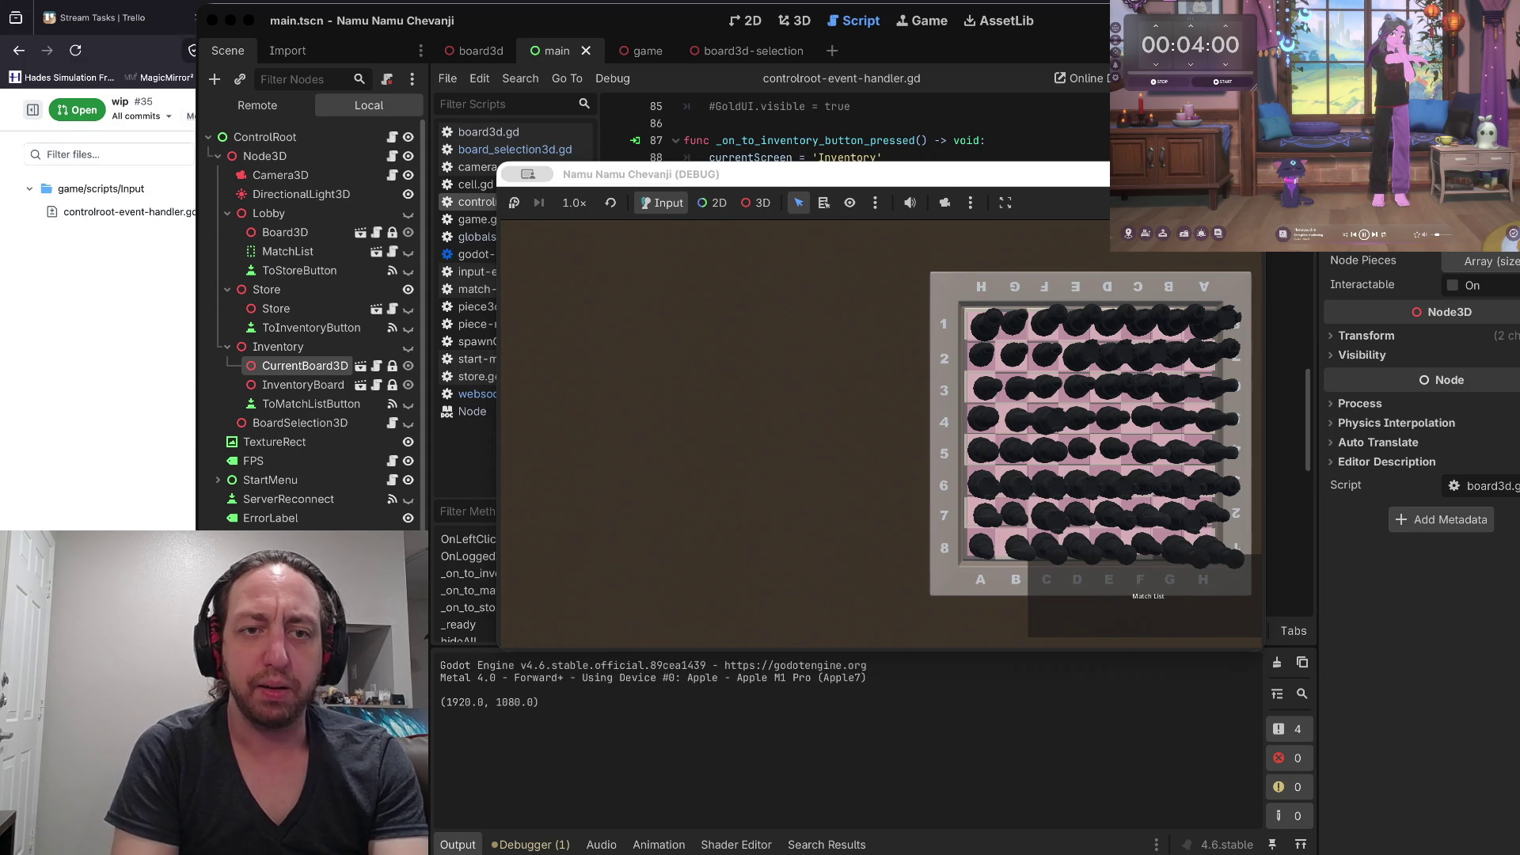
key("super+Tab")
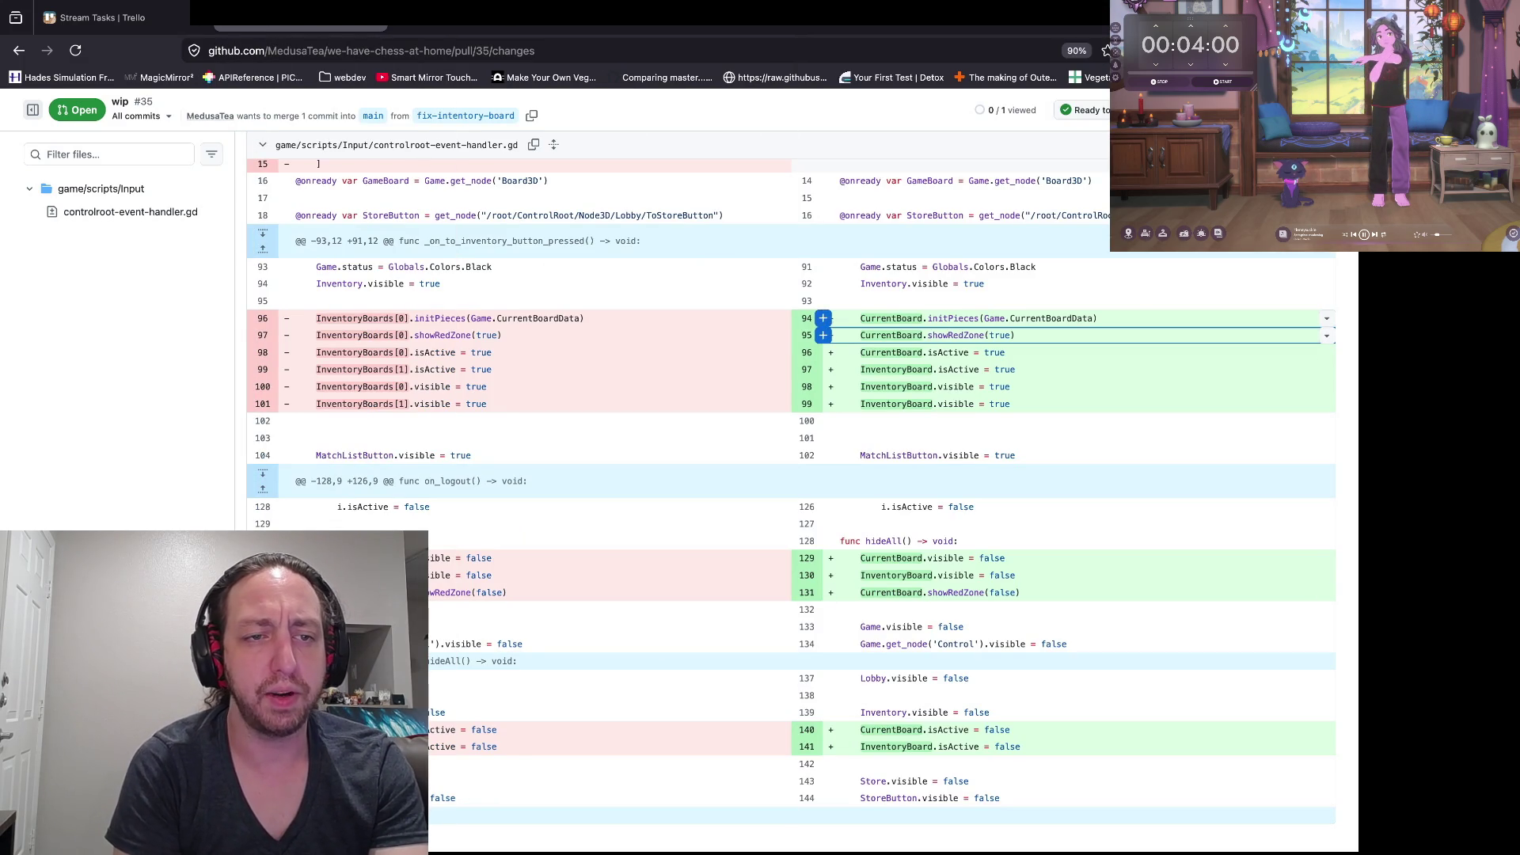
Scroll to the top of the PR's Files changed diff, then return to Godot
scroll(828, 337, "up", 2)
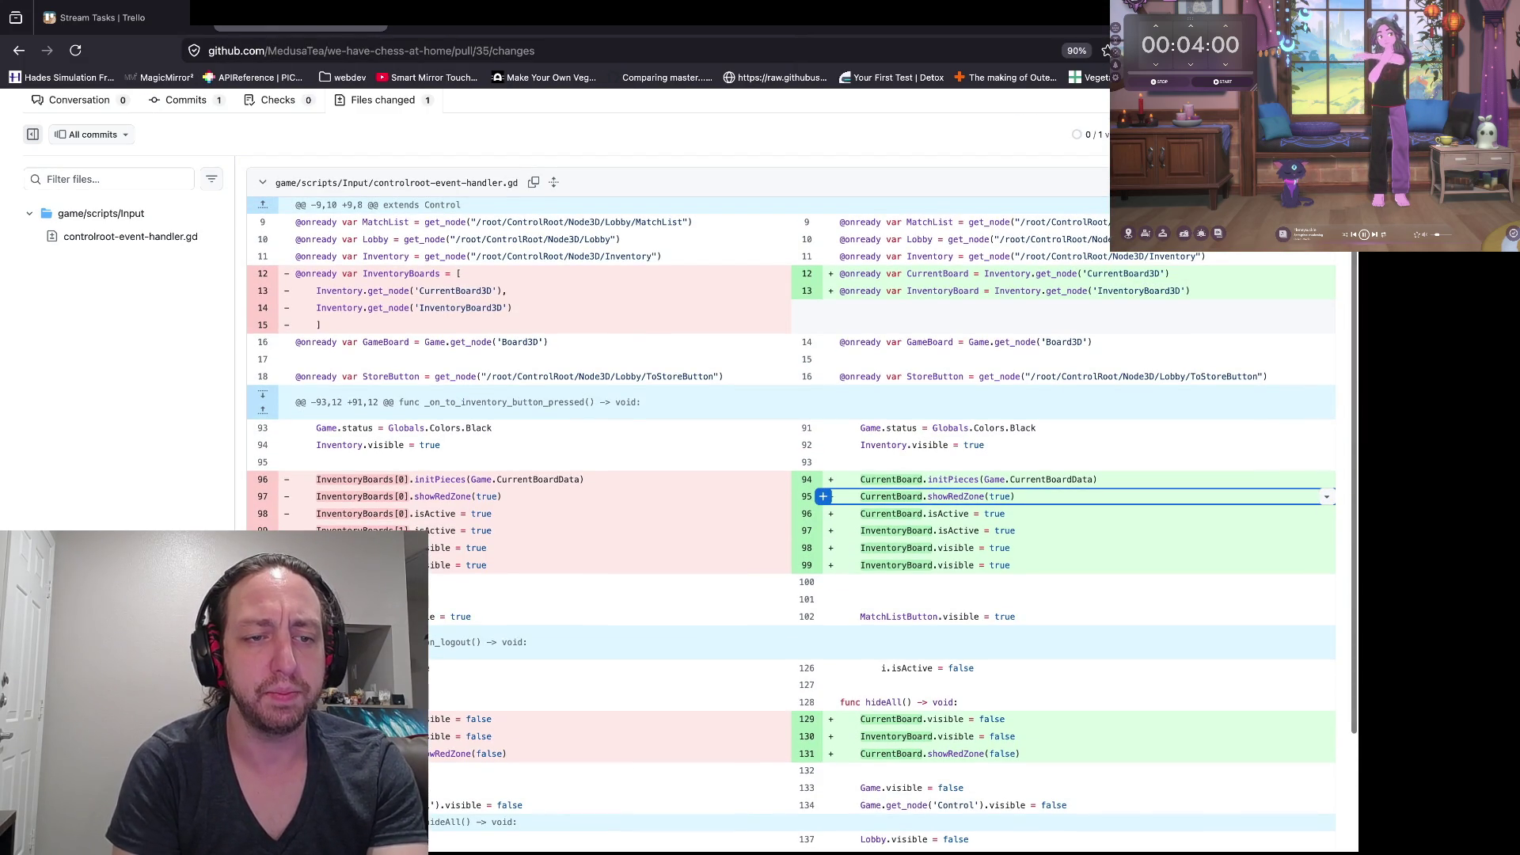
key("super+Tab")
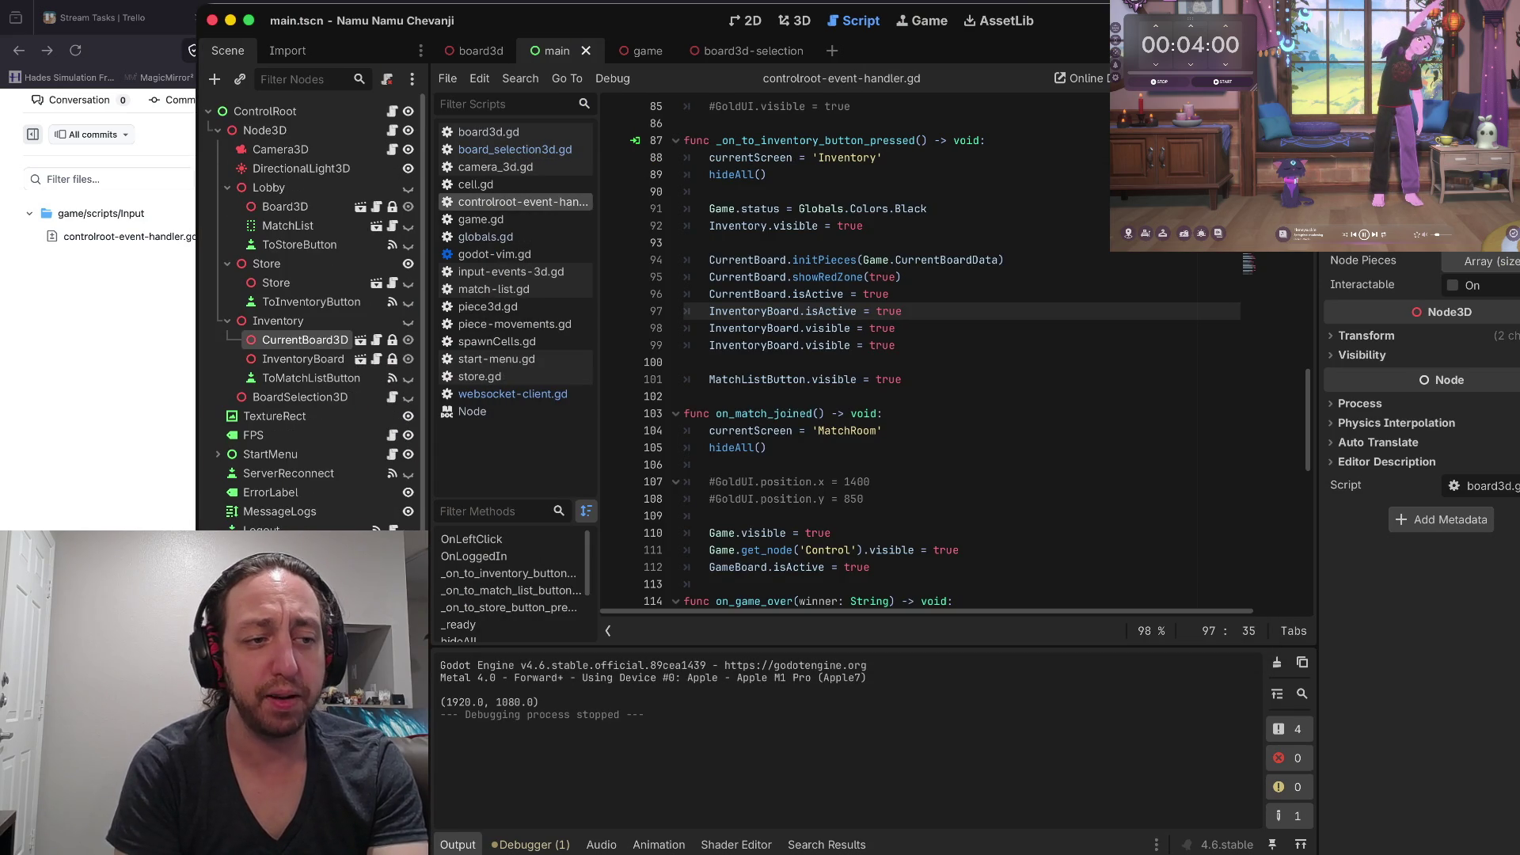
Return to the script at line 107 and adjust the Scene dock width beside it
left_click(870, 484)
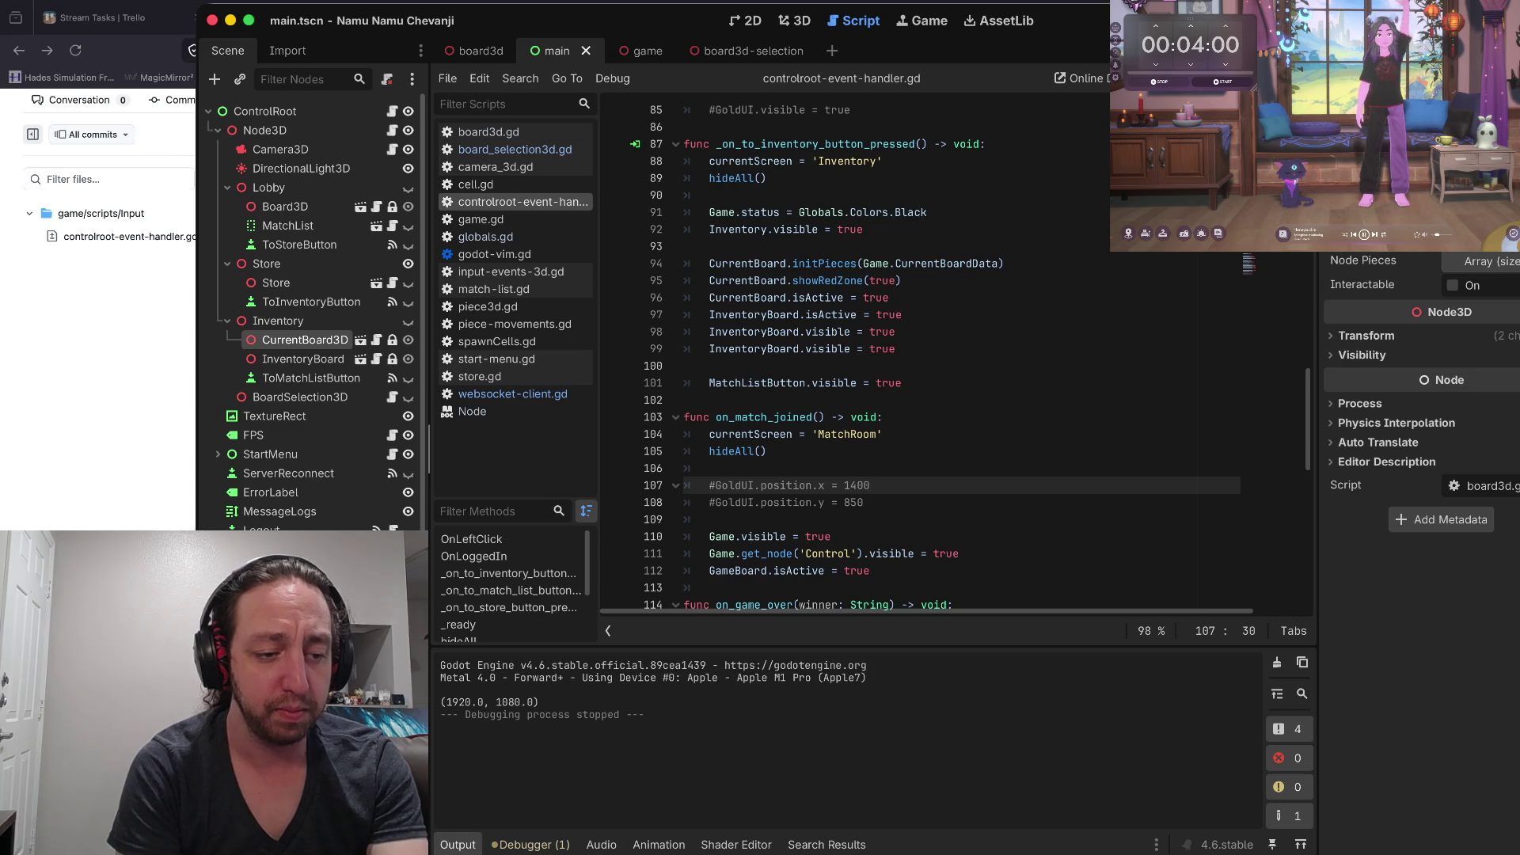
left_click_drag(431, 317, 590, 317)
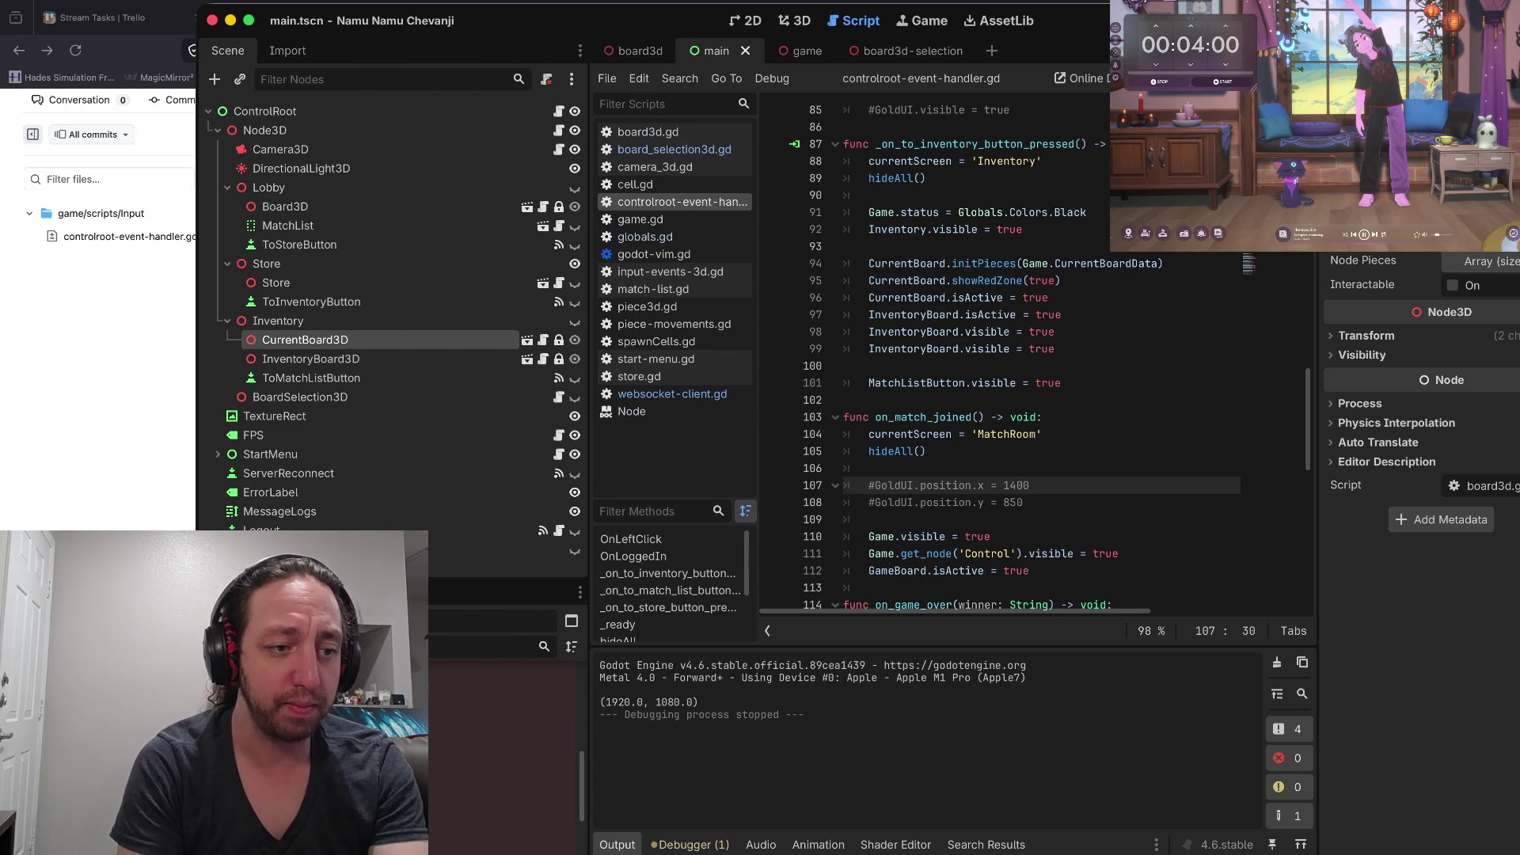
mouse_move(507, 581)
left_mouse_down()
mouse_move(507, 305)
mouse_move(506, 558)
left_mouse_up()
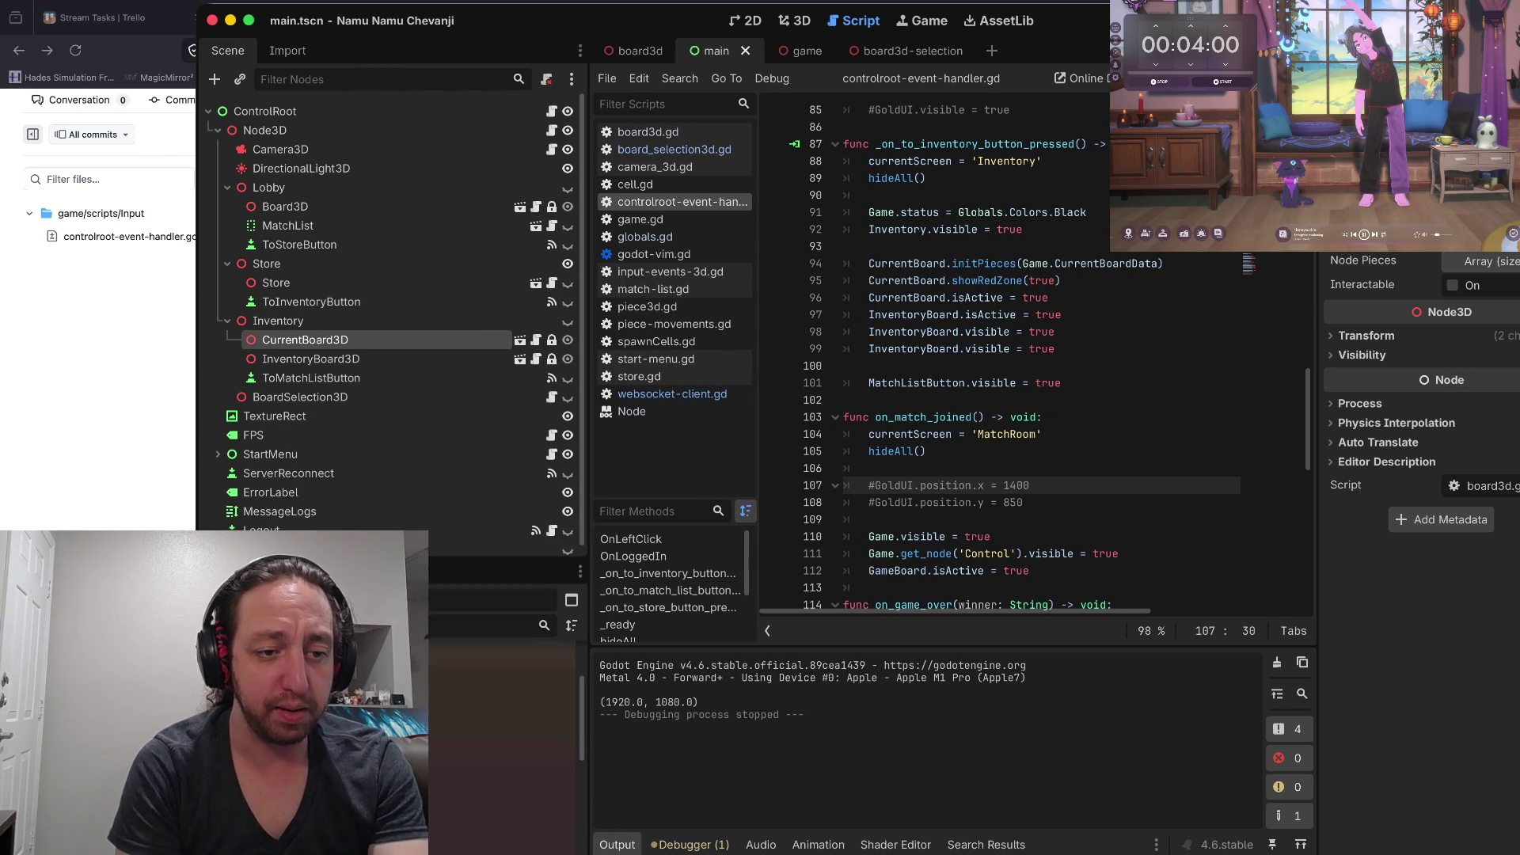
mouse_move(590, 590)
left_mouse_down()
mouse_move(462, 590)
mouse_move(506, 590)
left_mouse_up()
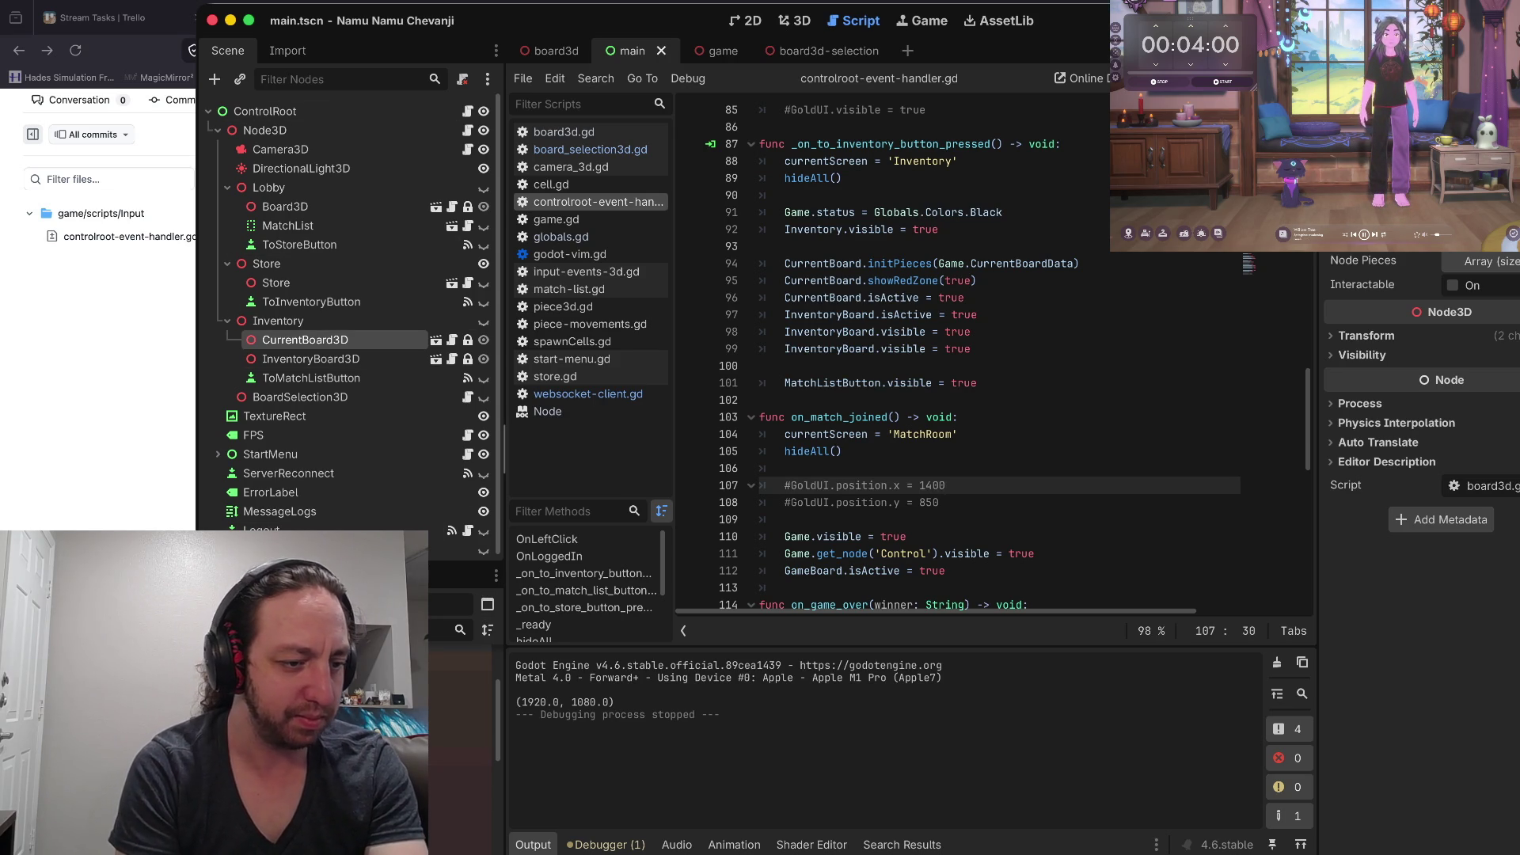
left_click_drag(503, 449, 473, 449)
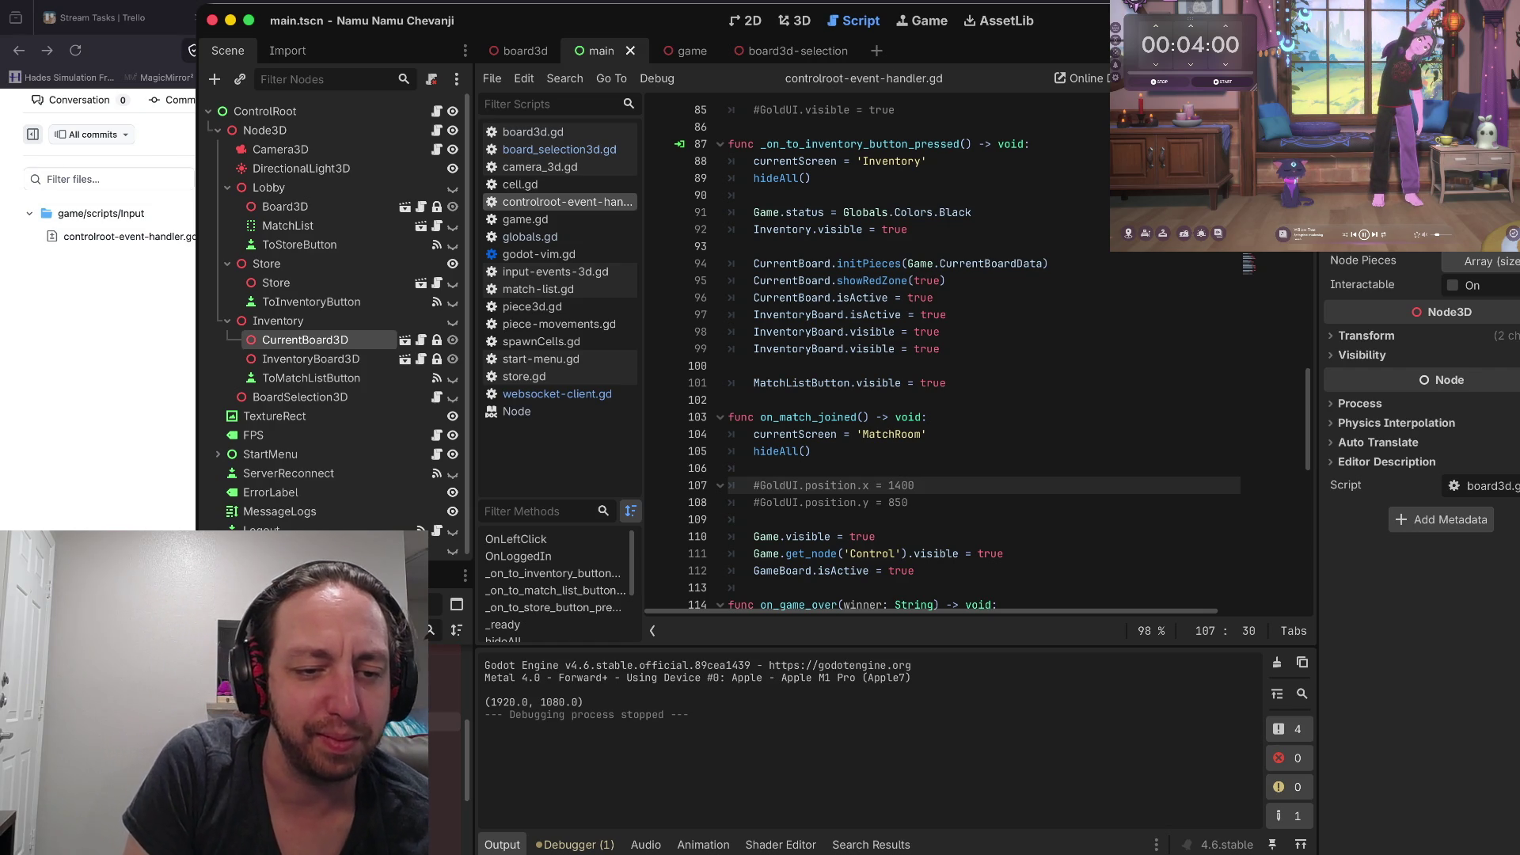
Place the caret on lines 109 and 116, then collapse the scene tree to ControlRoot
left_click(754, 519)
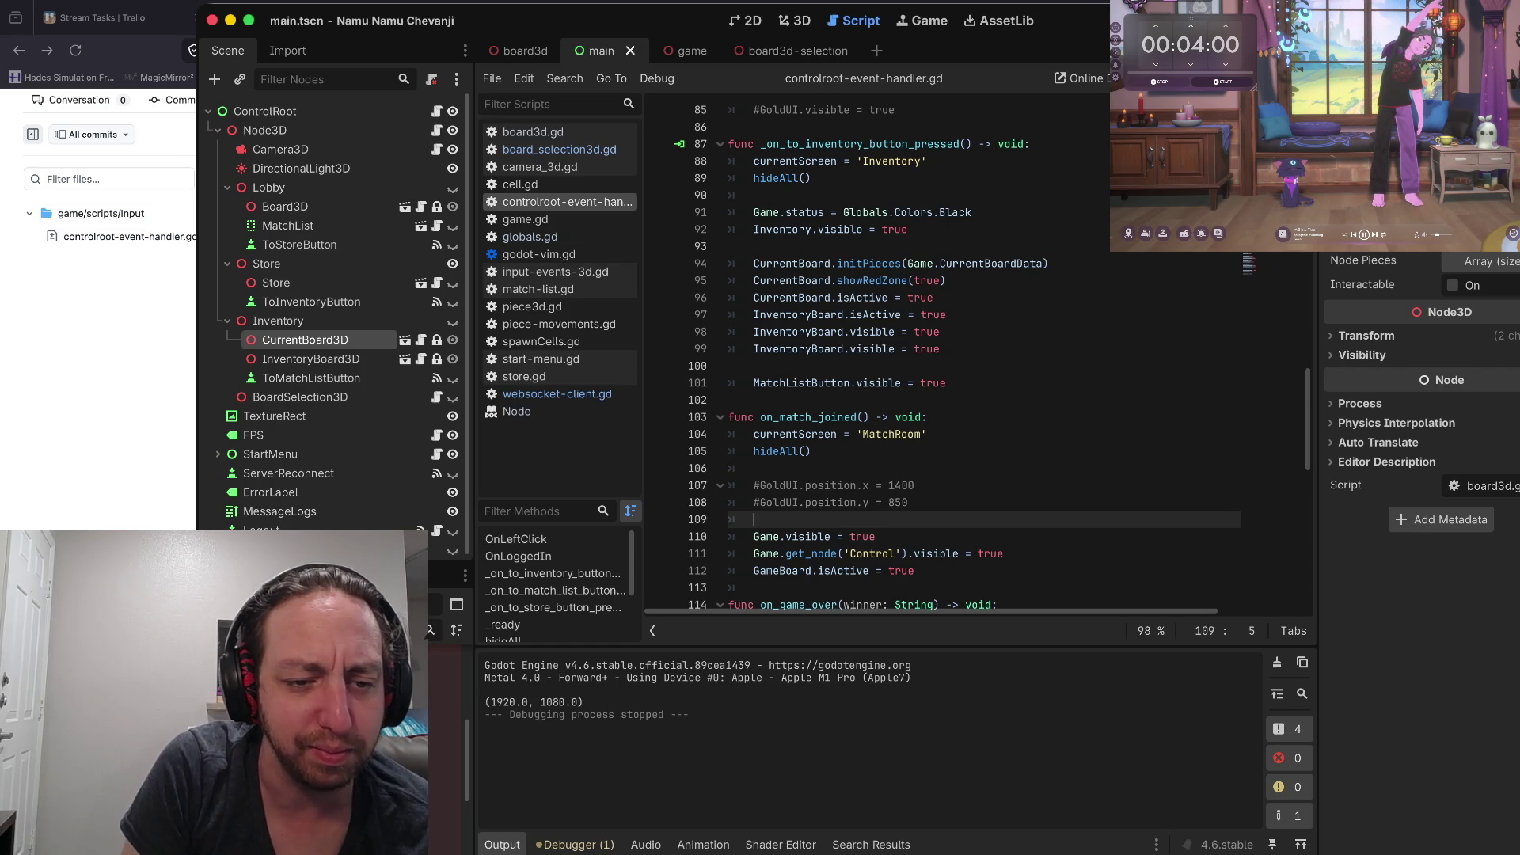
scroll(942, 357, "down", 5)
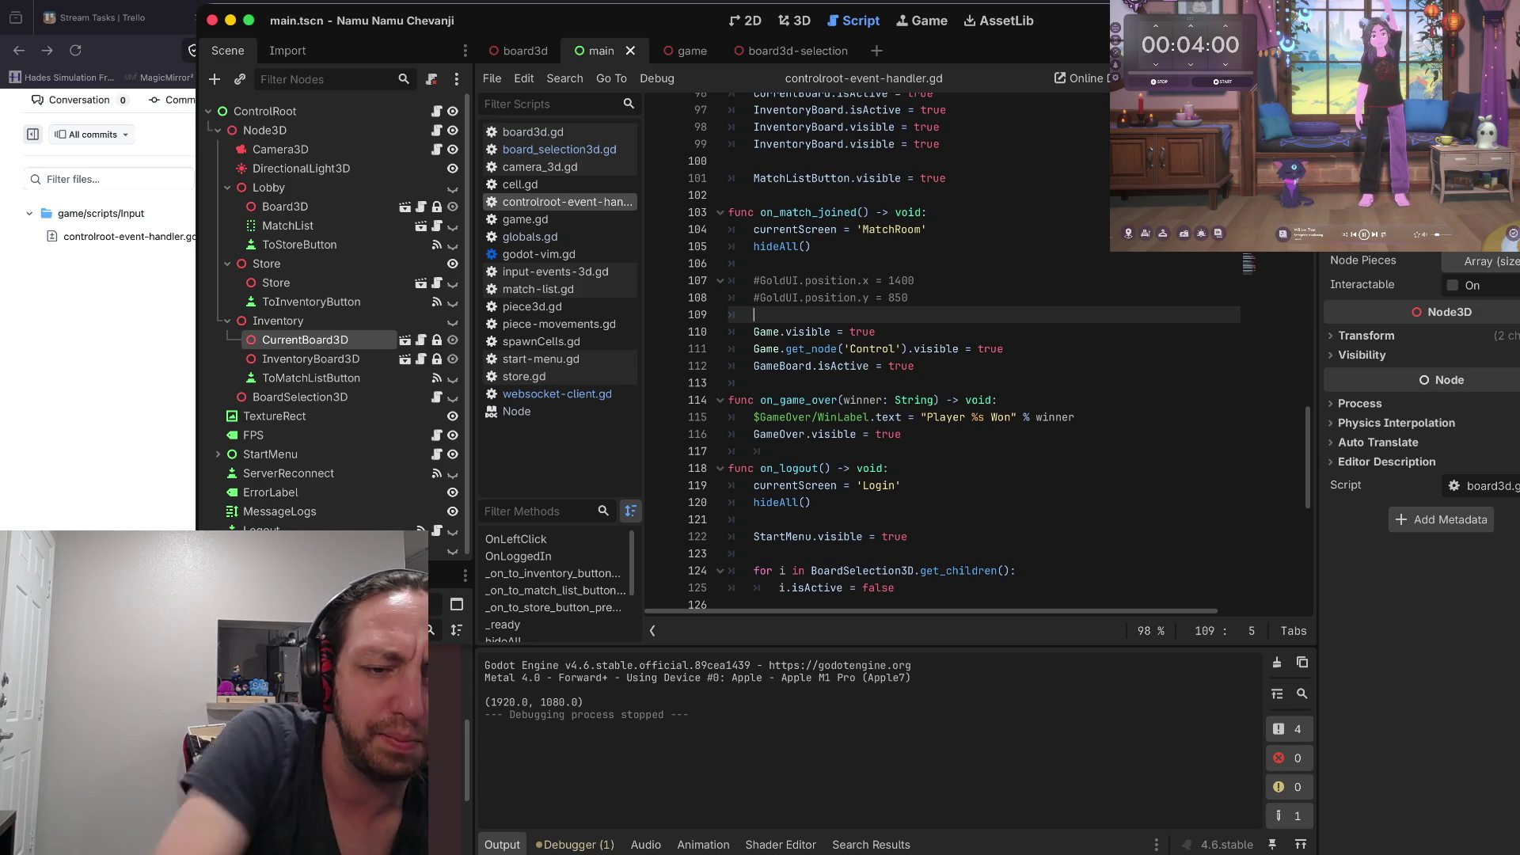
left_click(903, 434)
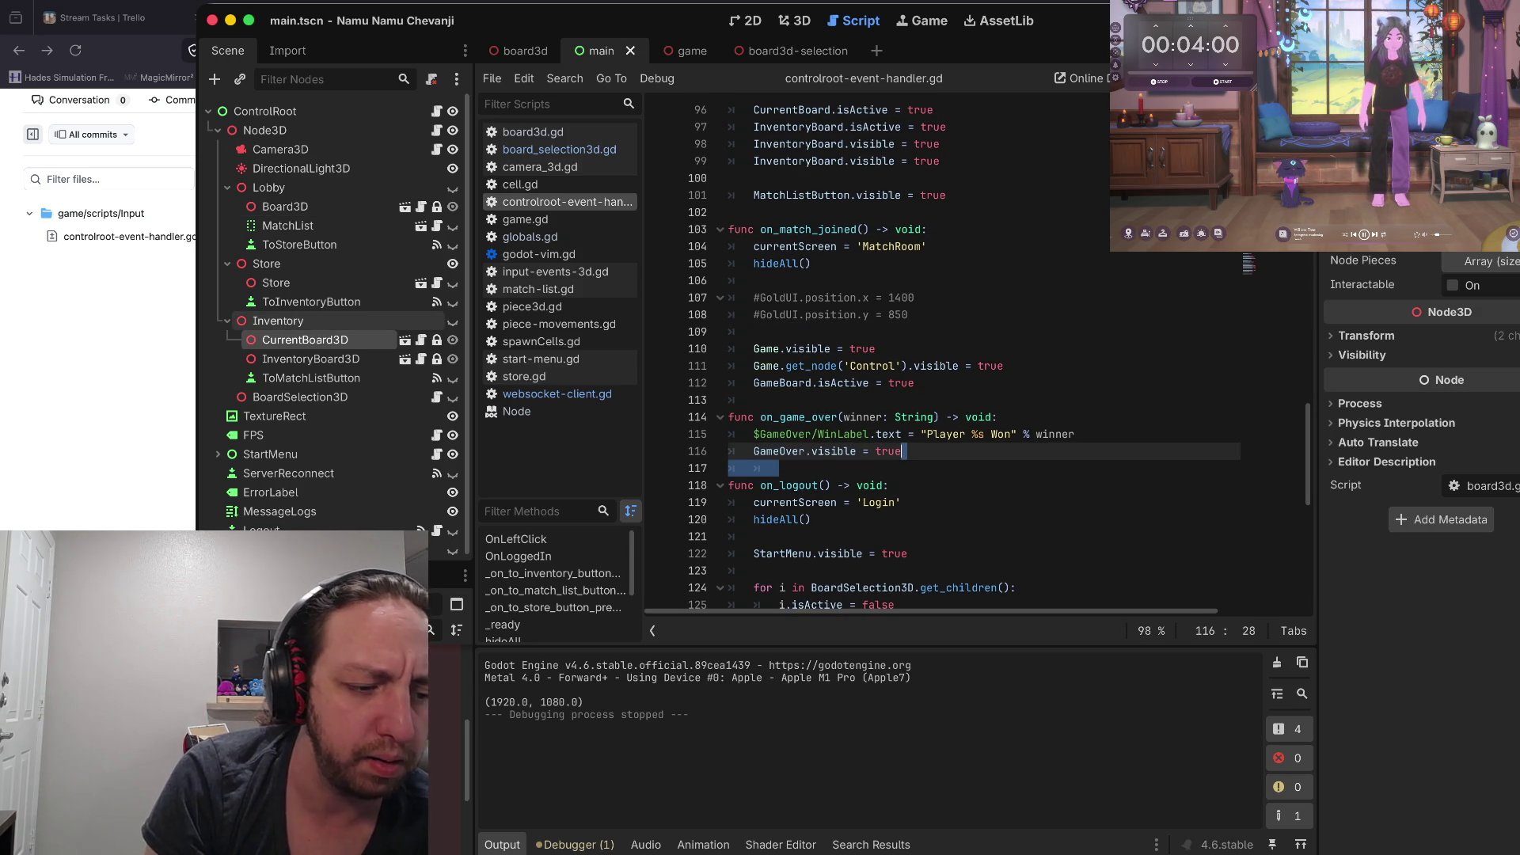
scroll(316, 317, "down", 1)
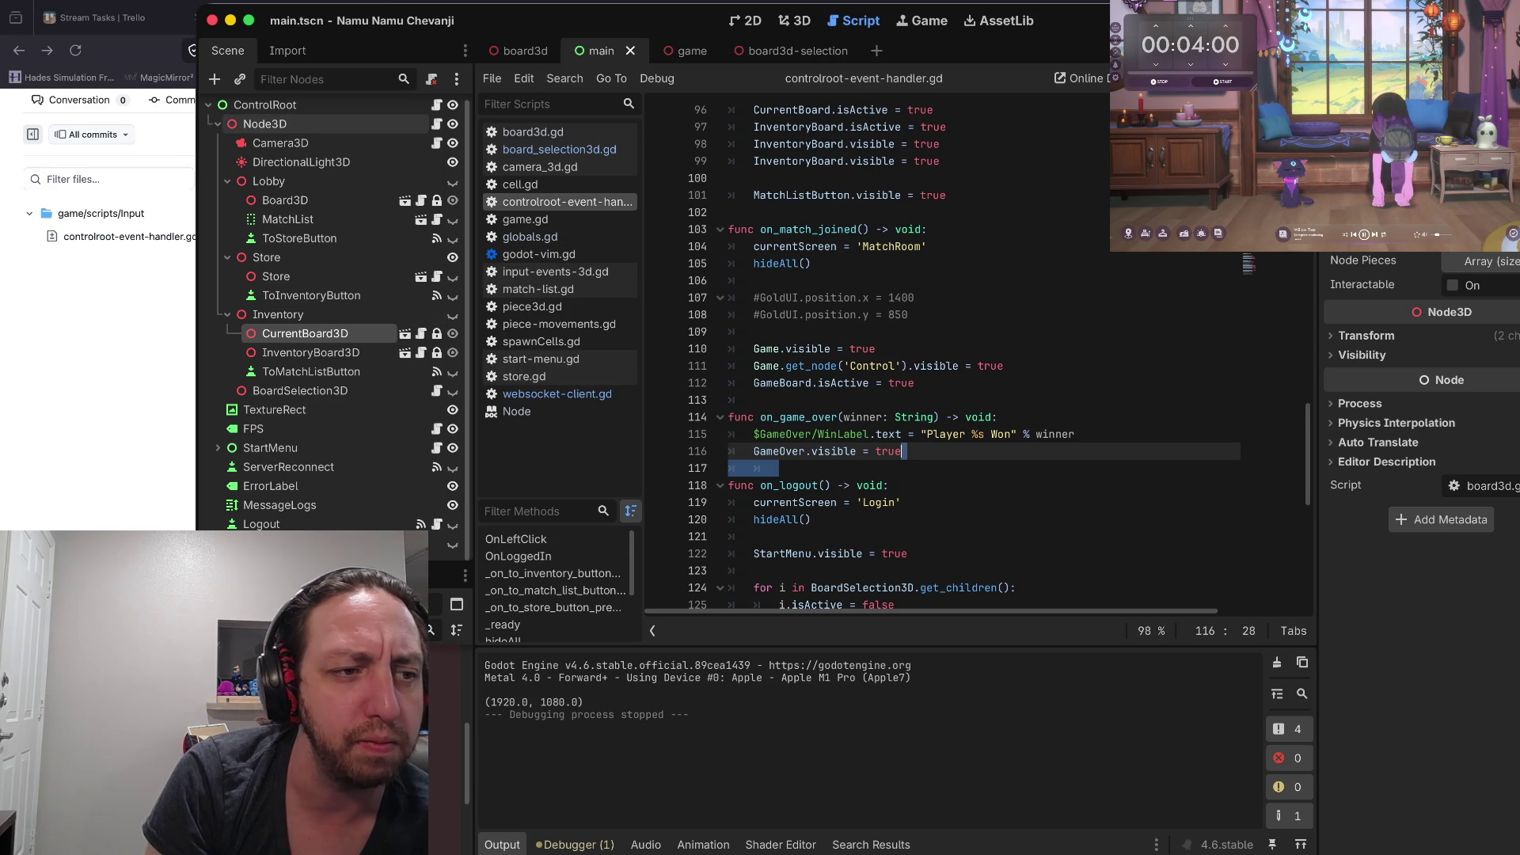
left_click(208, 110)
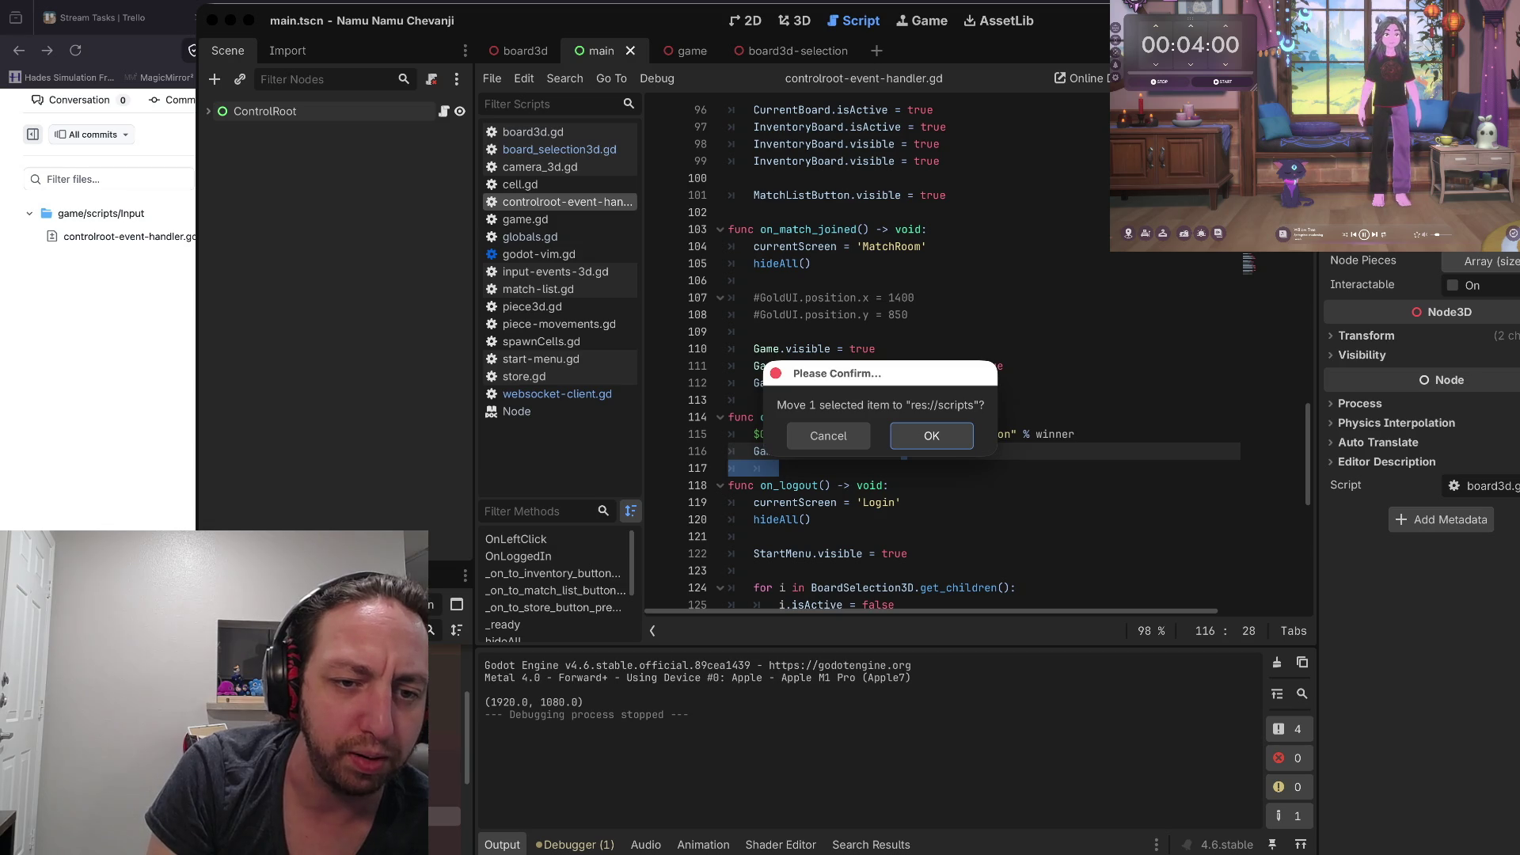
Confirm moving the selected file into res://scripts
key("Return")
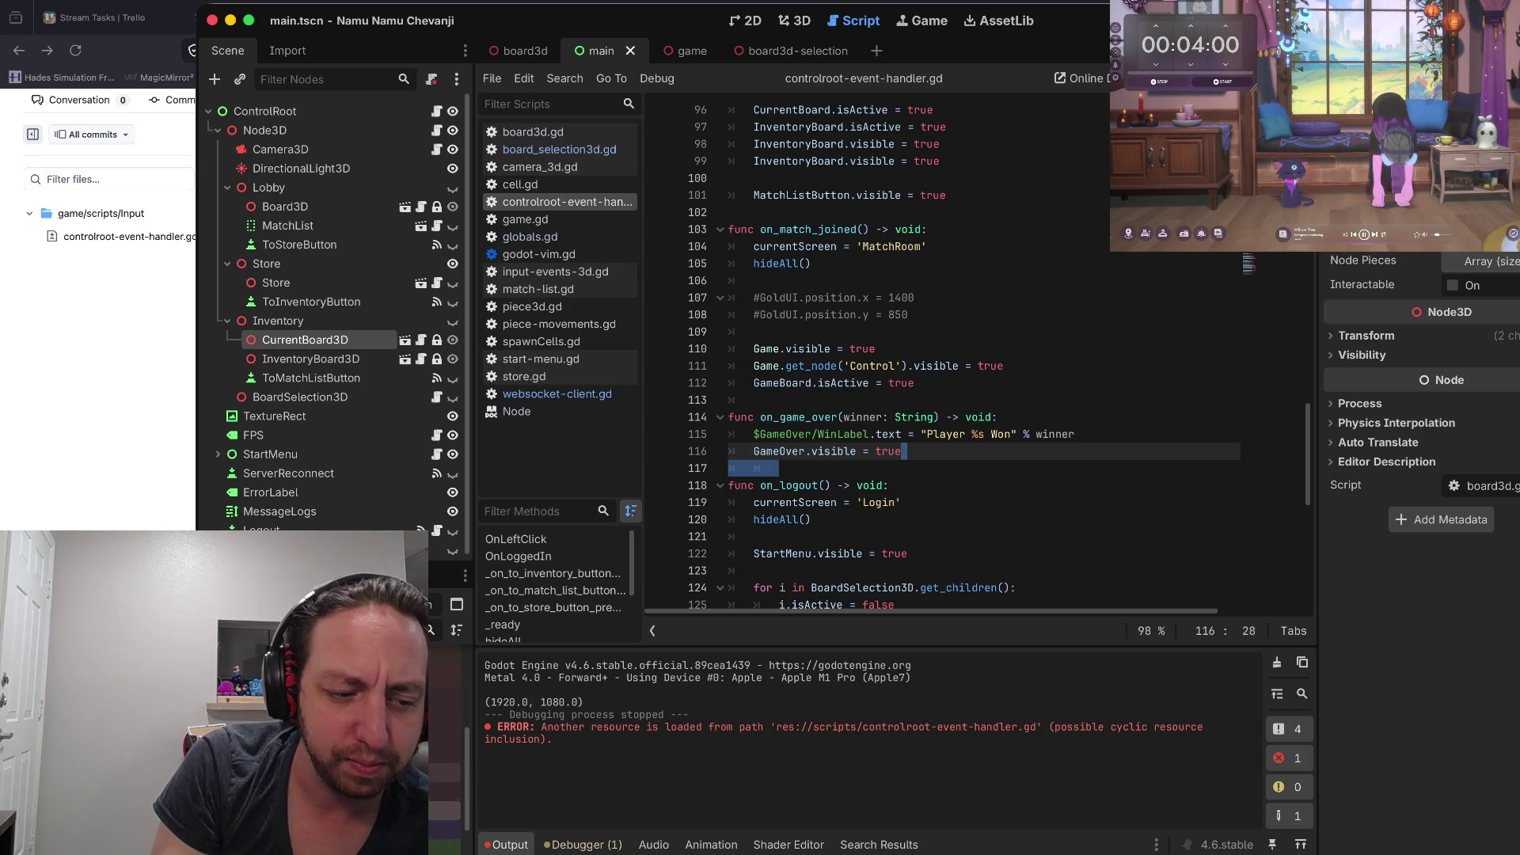
Choose an action from a file's context menu in the FileSystem dock
right_click(412, 734)
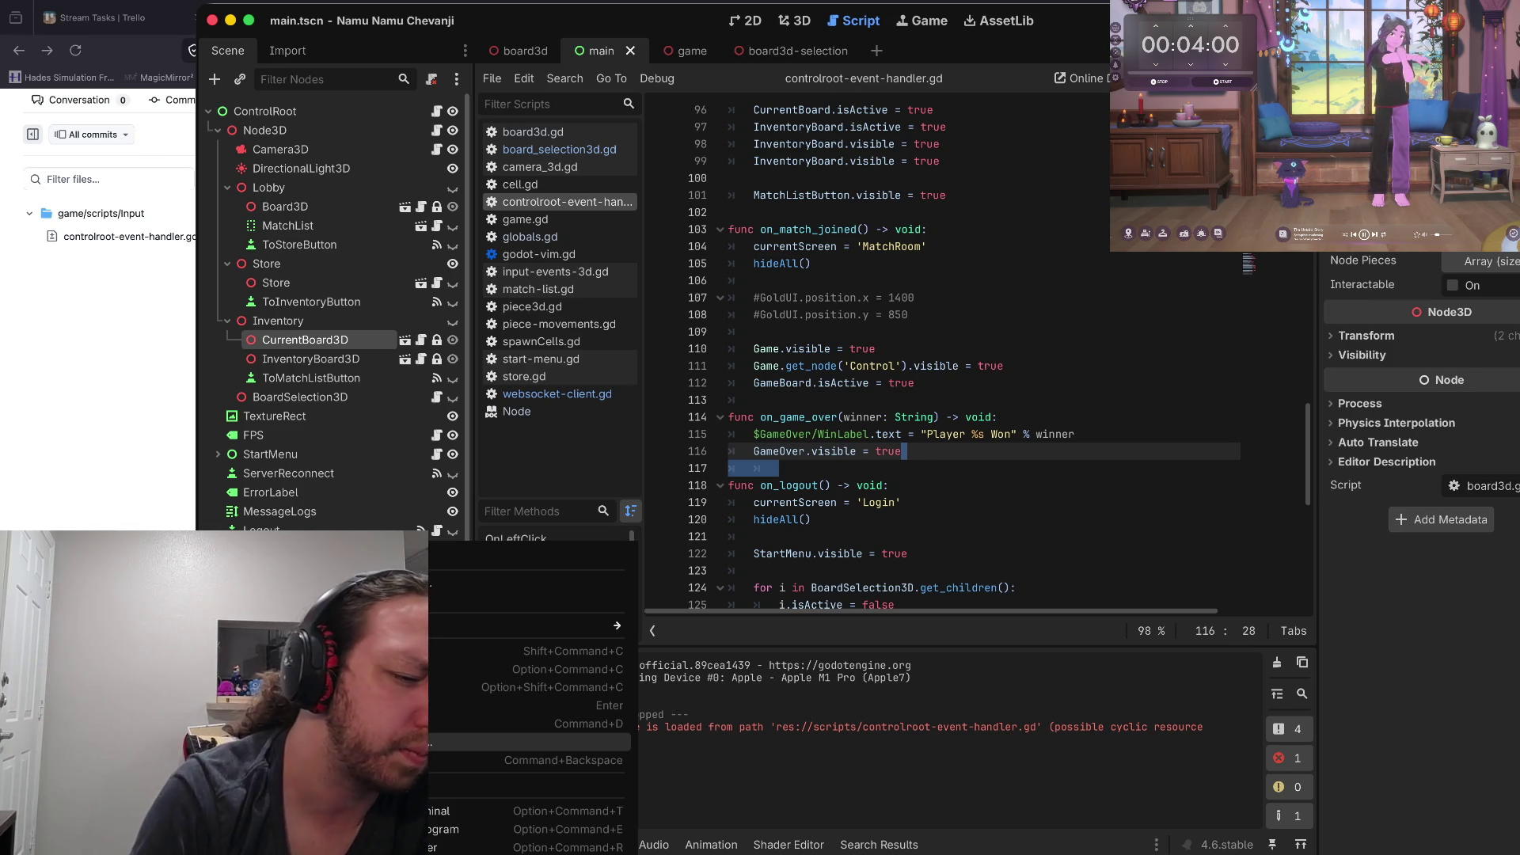
left_click(431, 742)
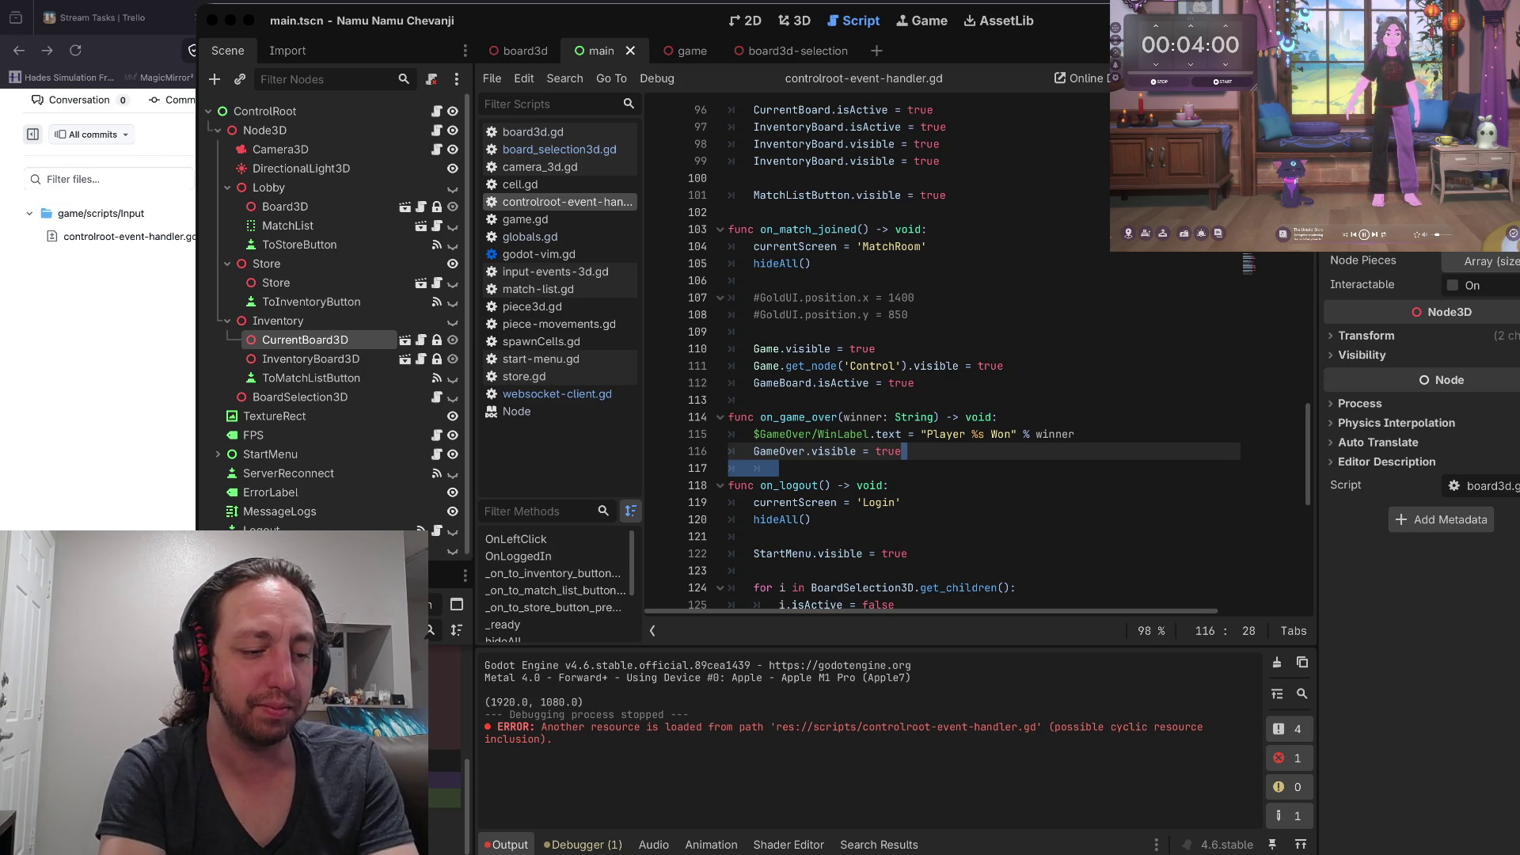
Abandon attaching screen-handler.gd to the node and expand the FileSystem dock below the Scene tree
left_click(444, 796)
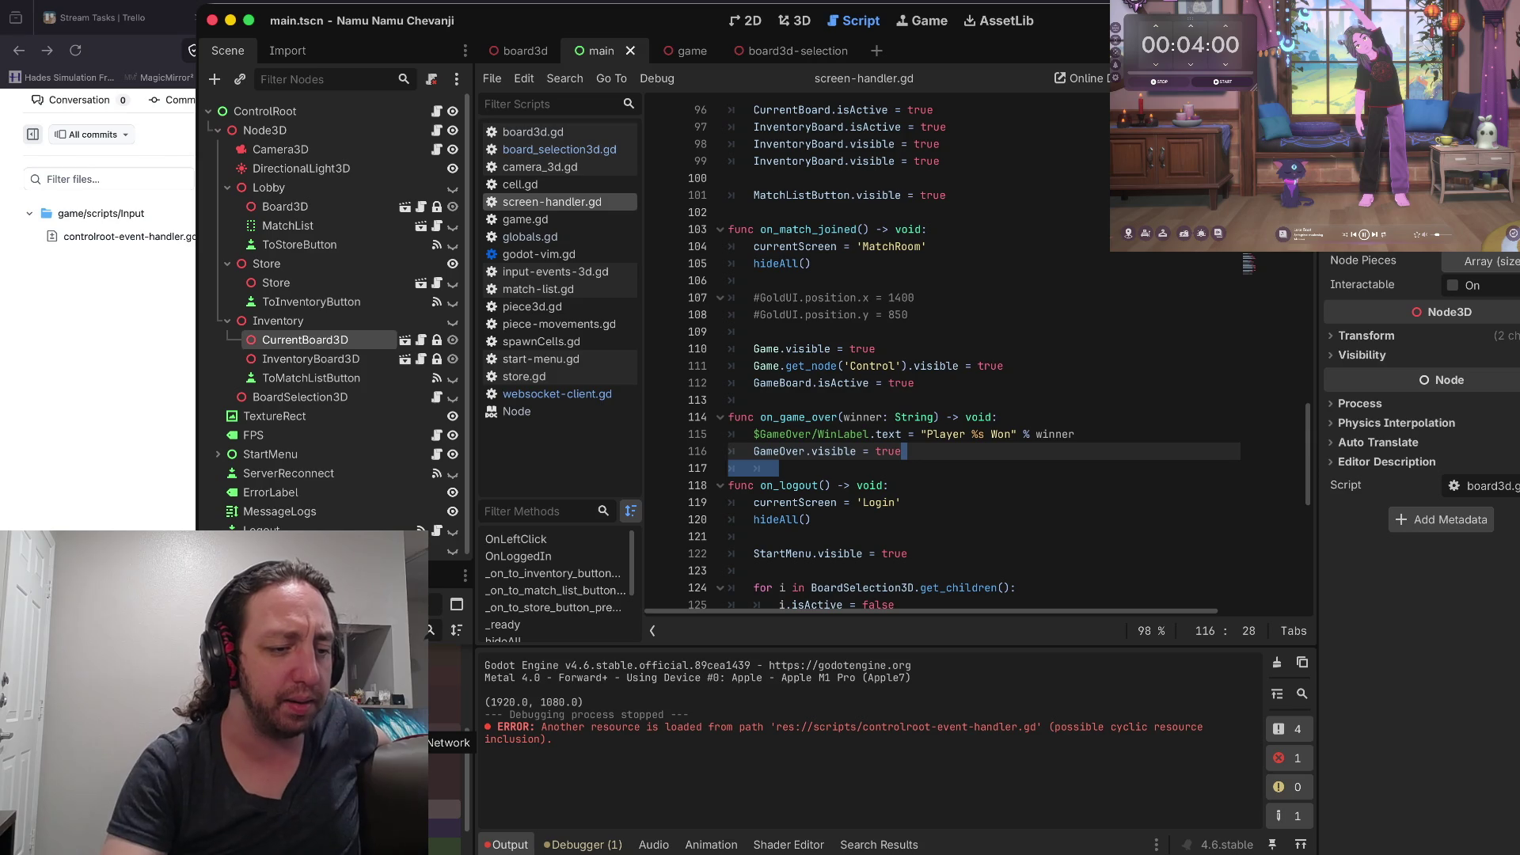
left_click_drag(412, 760, 444, 720)
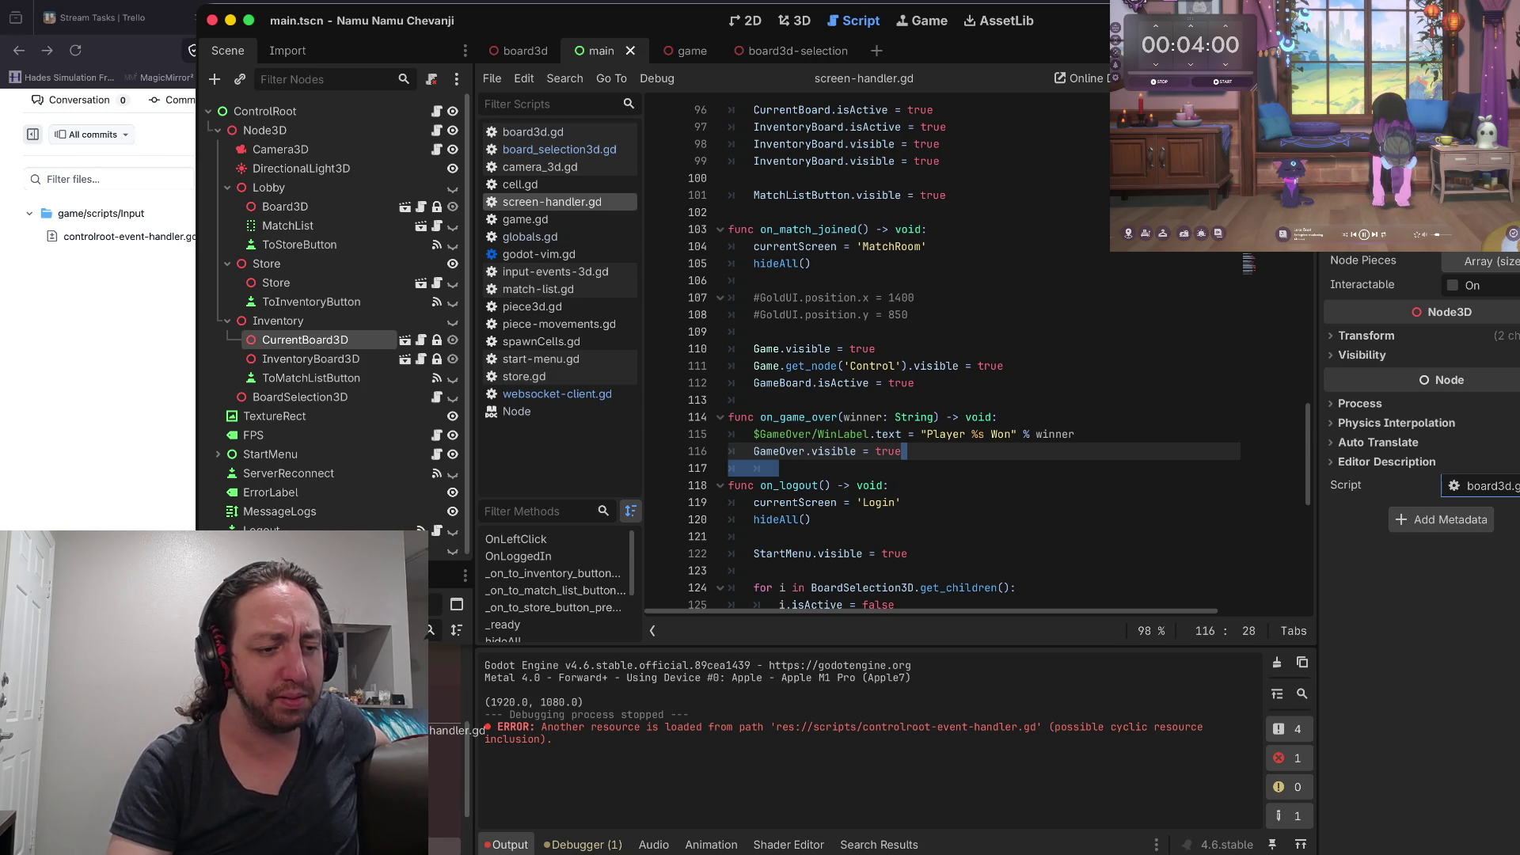
left_click_drag(444, 720, 443, 681)
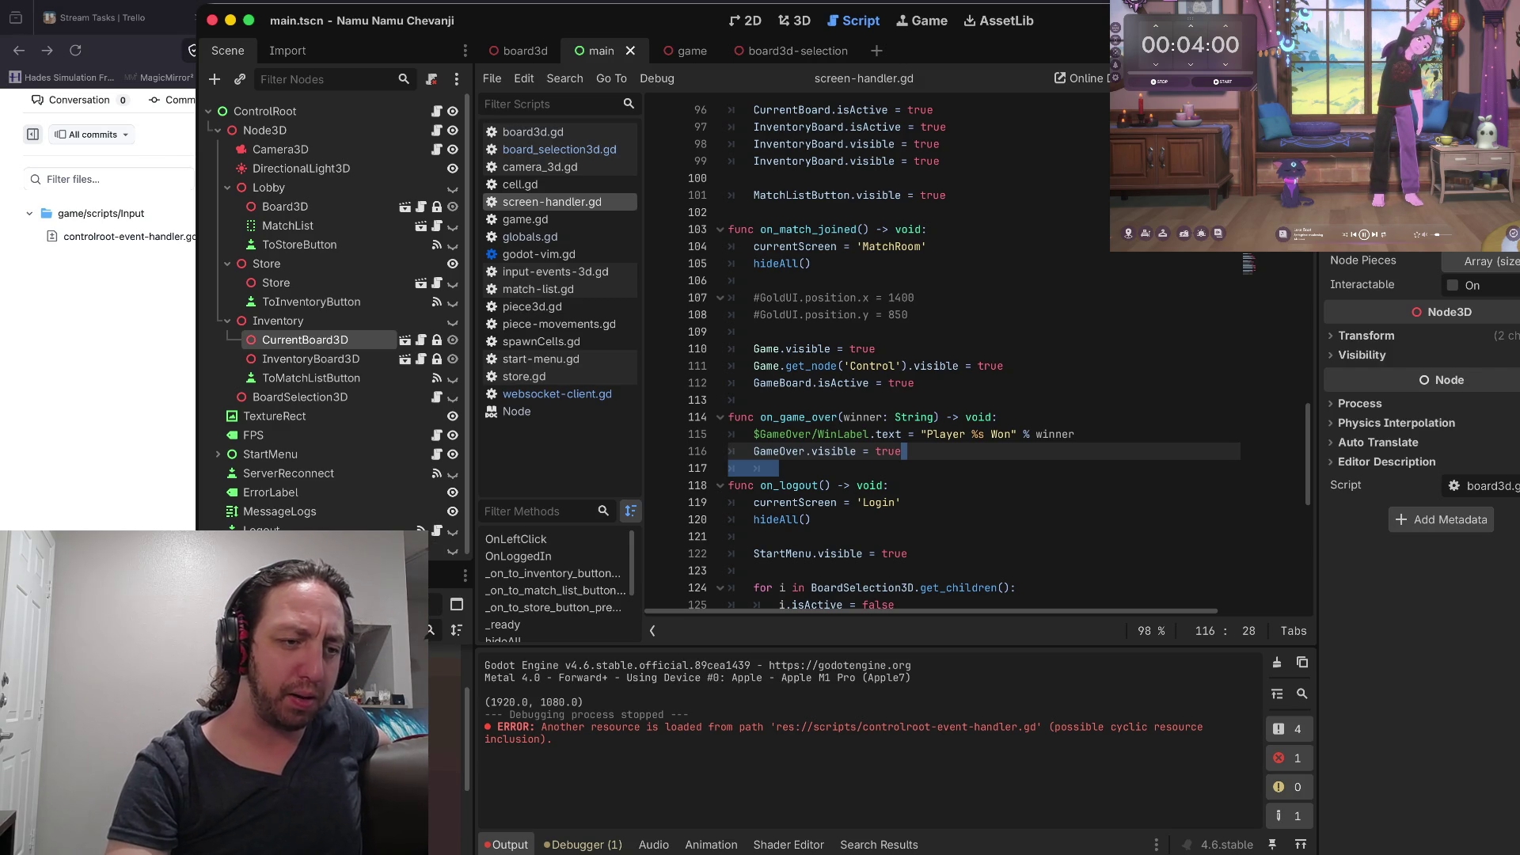
left_click_drag(332, 552, 333, 425)
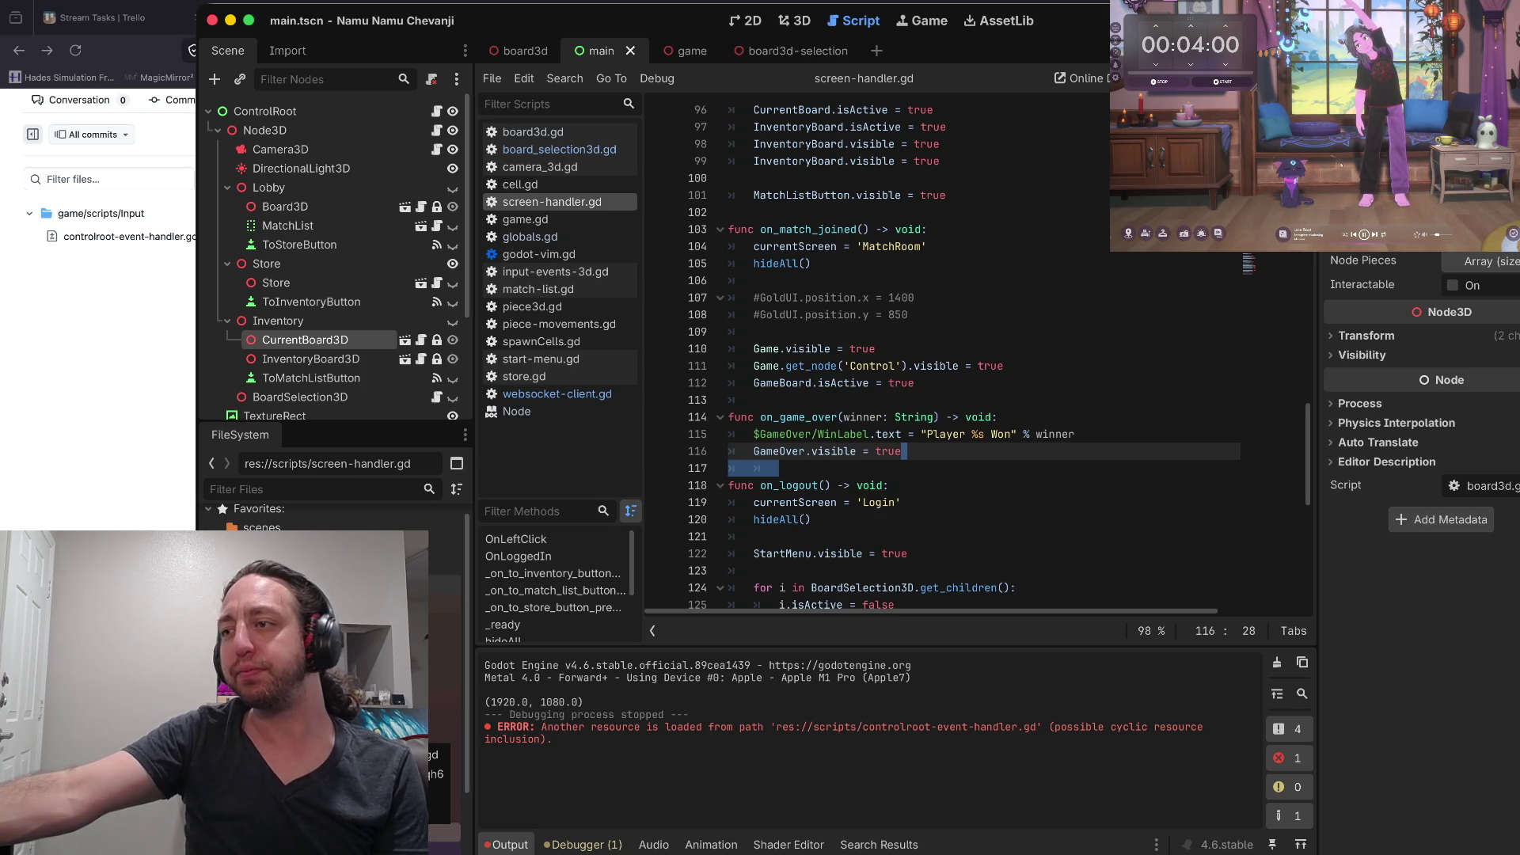
Review lines 116–120 of screen-handler.gd covering on_game_over and on_logout
left_click(1202, 234)
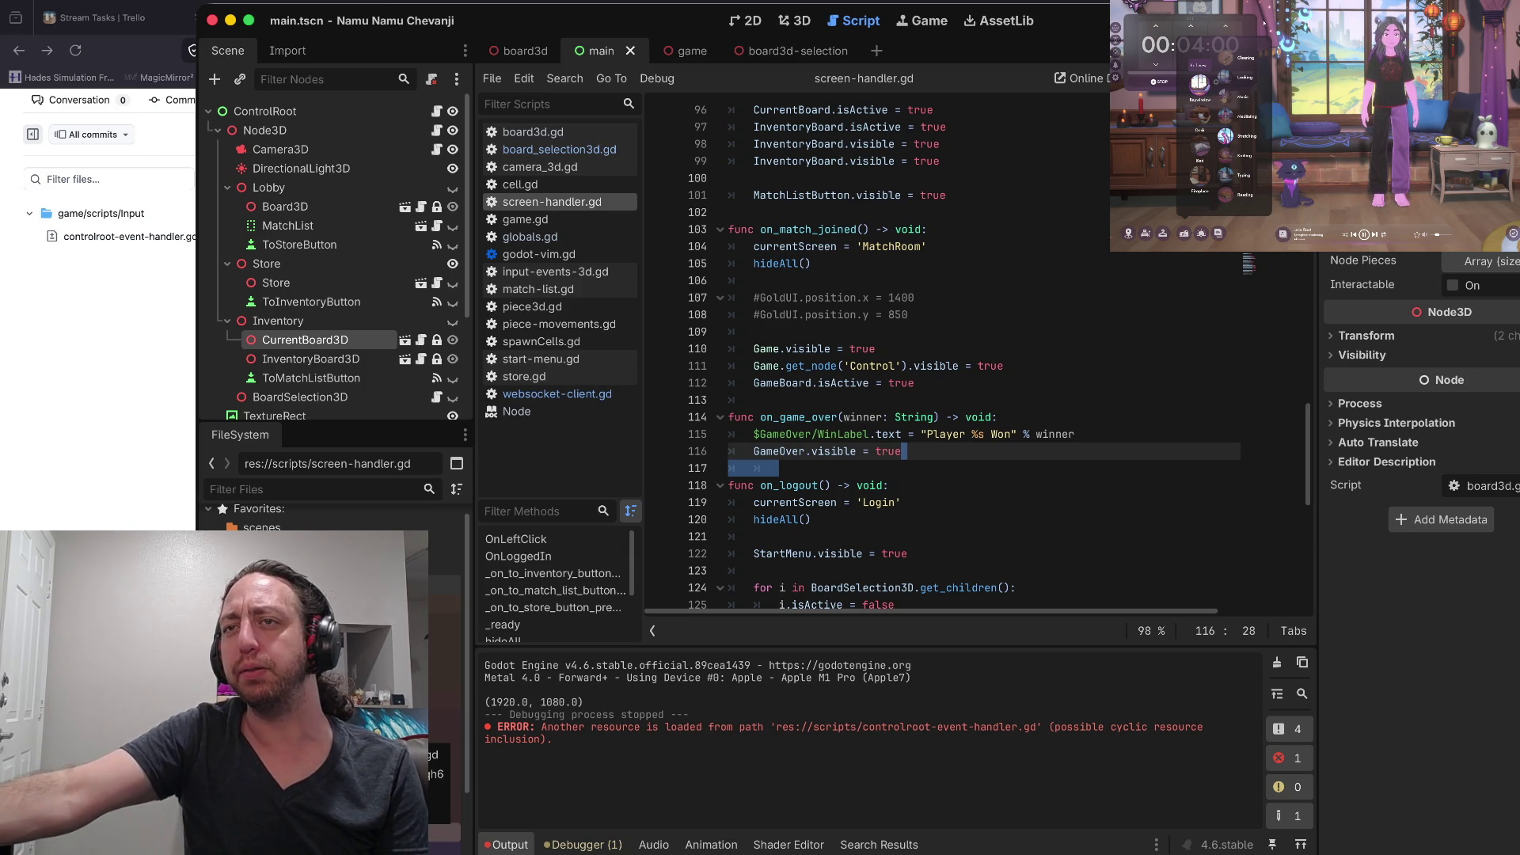
left_click(1225, 174)
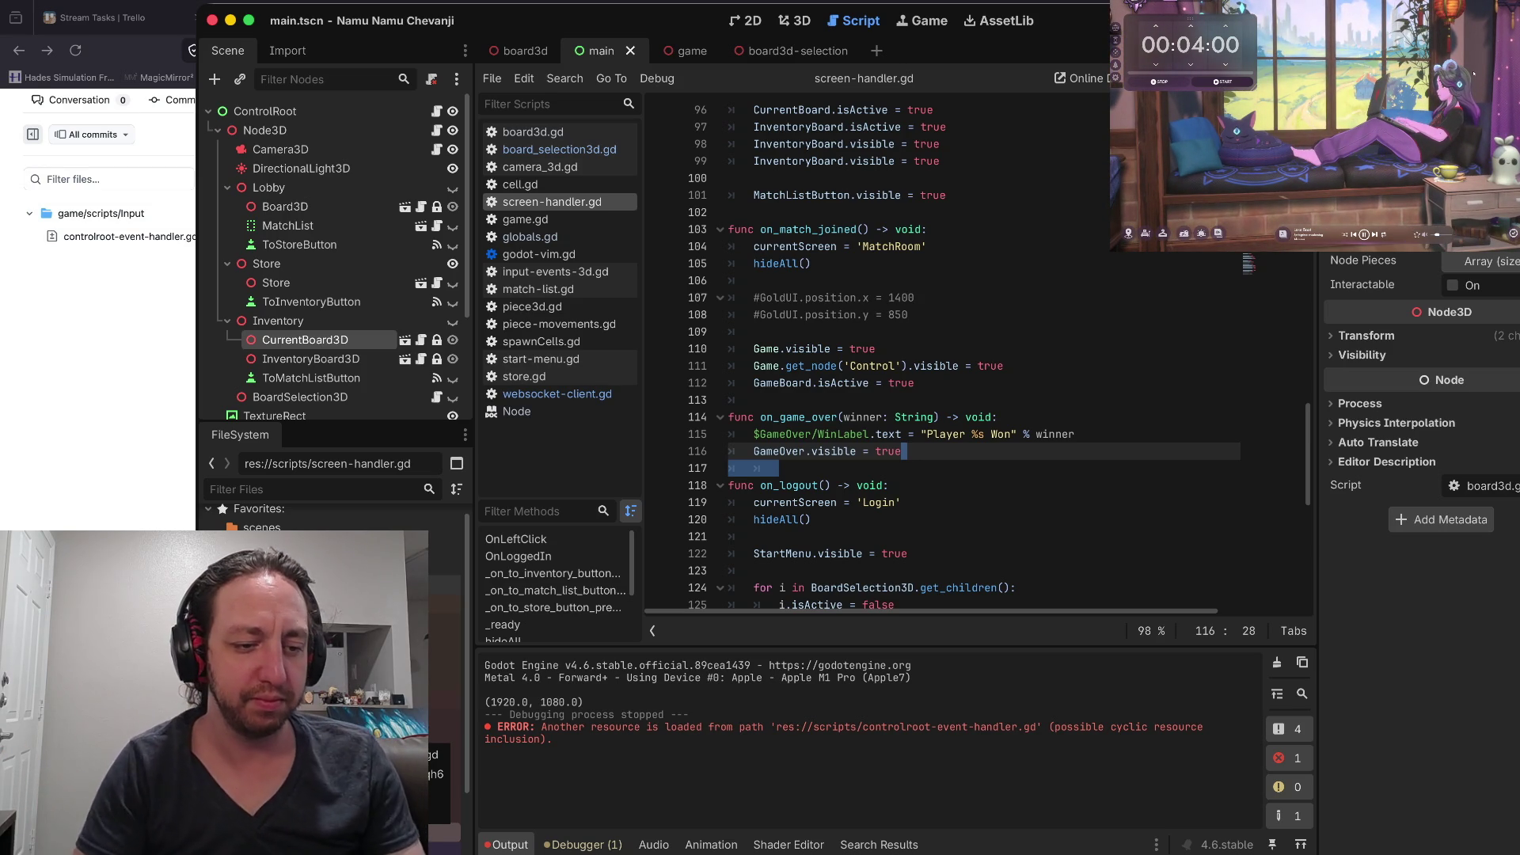
key("Down")
key("Down")
key("Down")
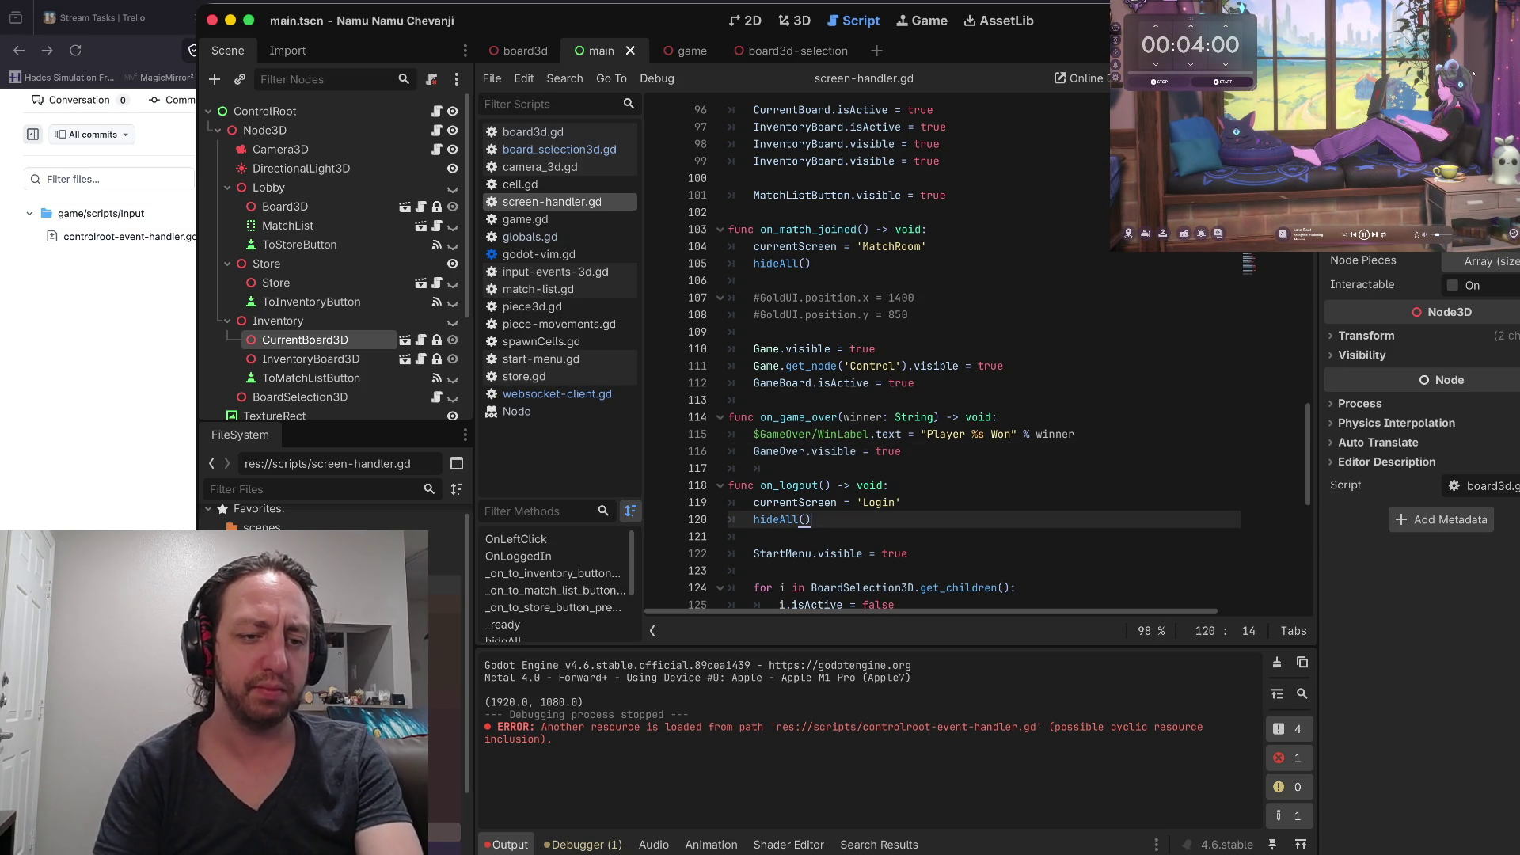
key("Up")
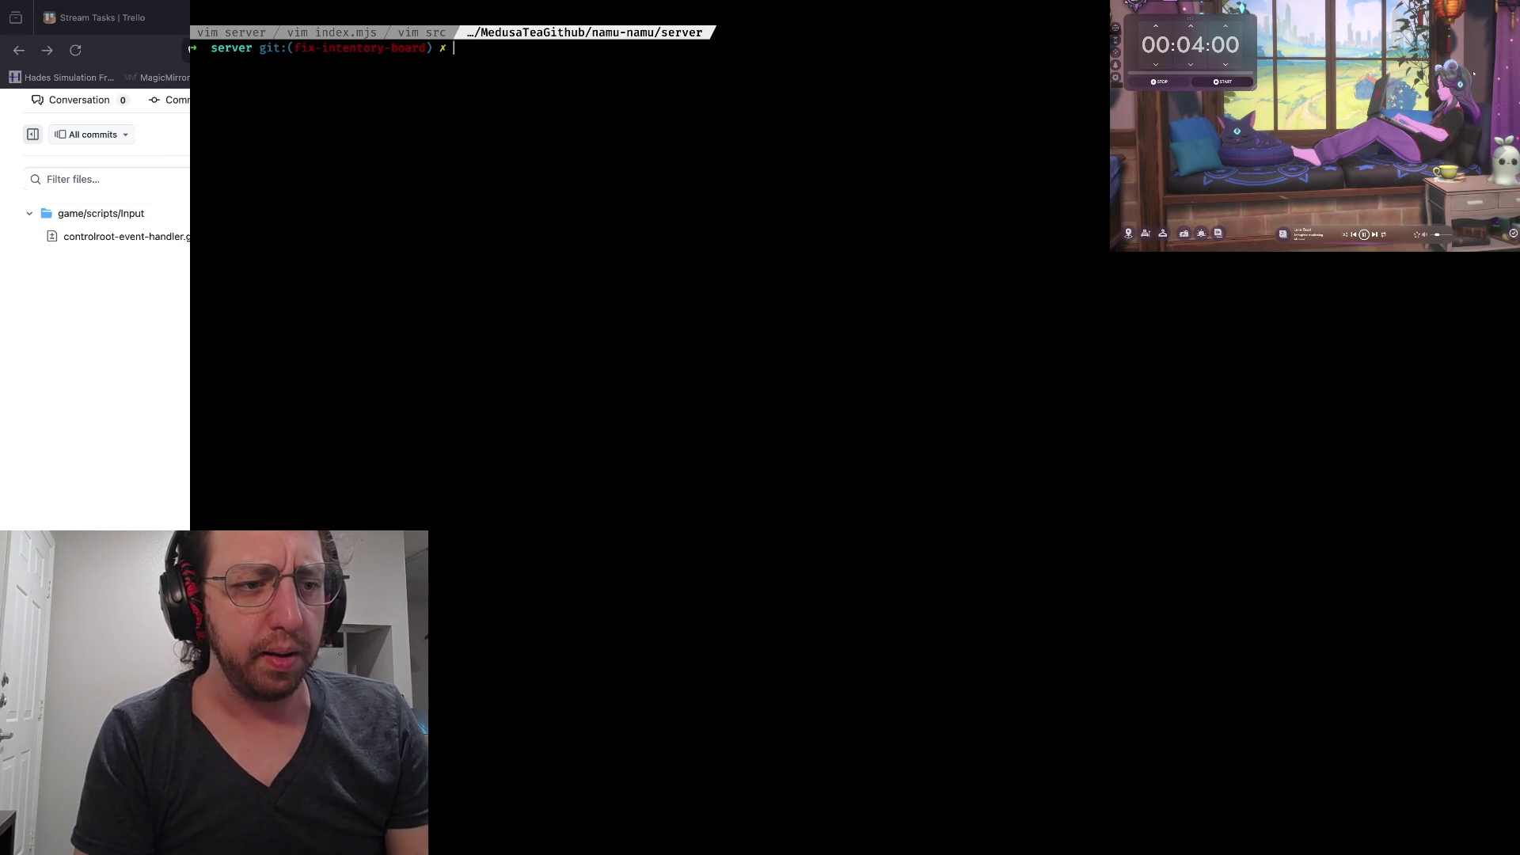
Check git status, stage all changes, and recheck which changes are staged
type("s")
key("Return")
key("Return")
type("s")
key("Return")
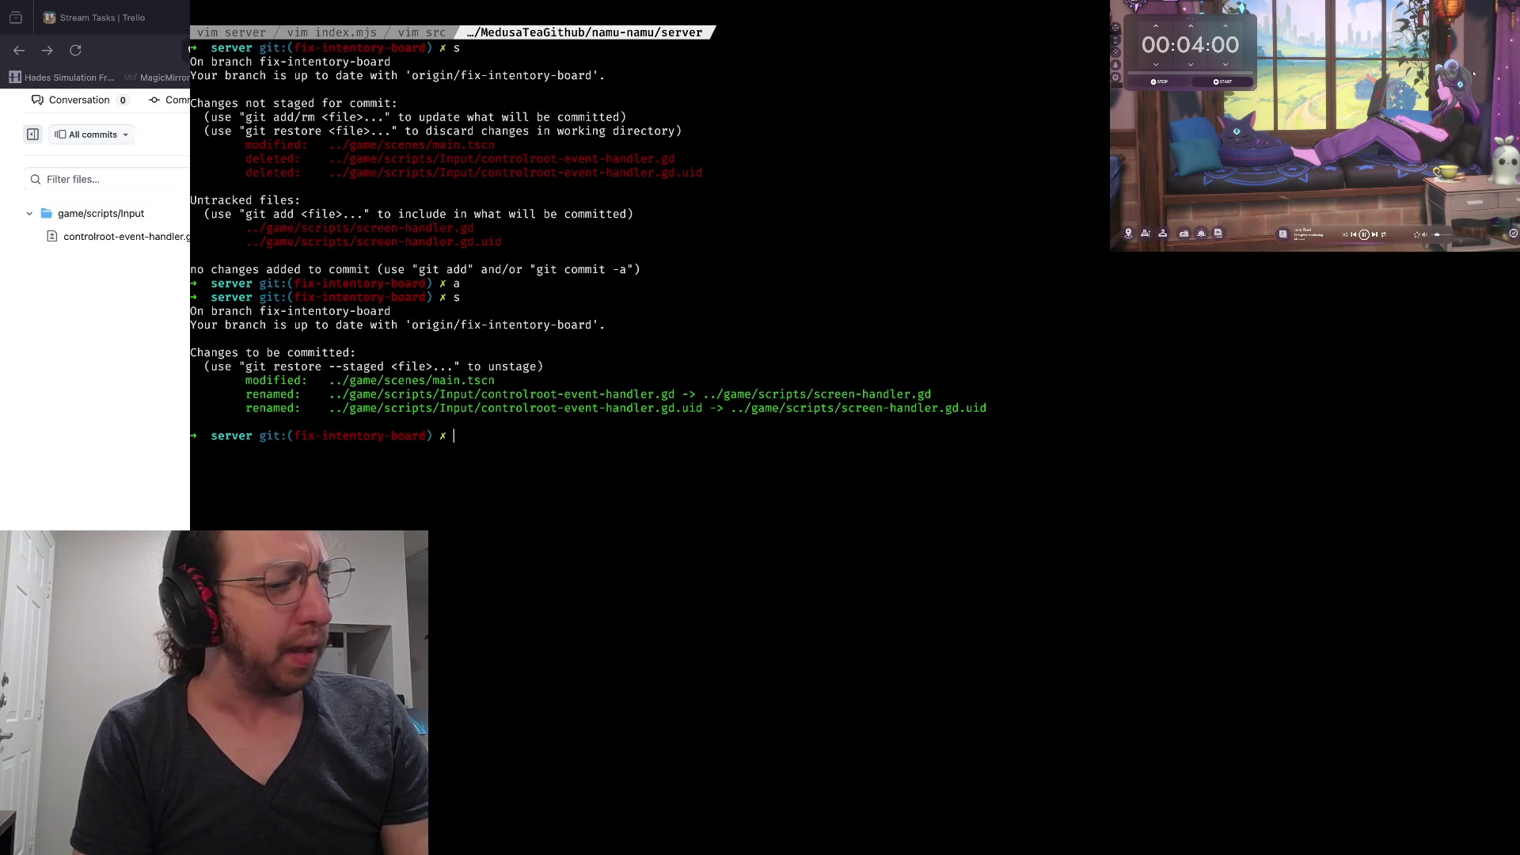
key("Return")
type("d")
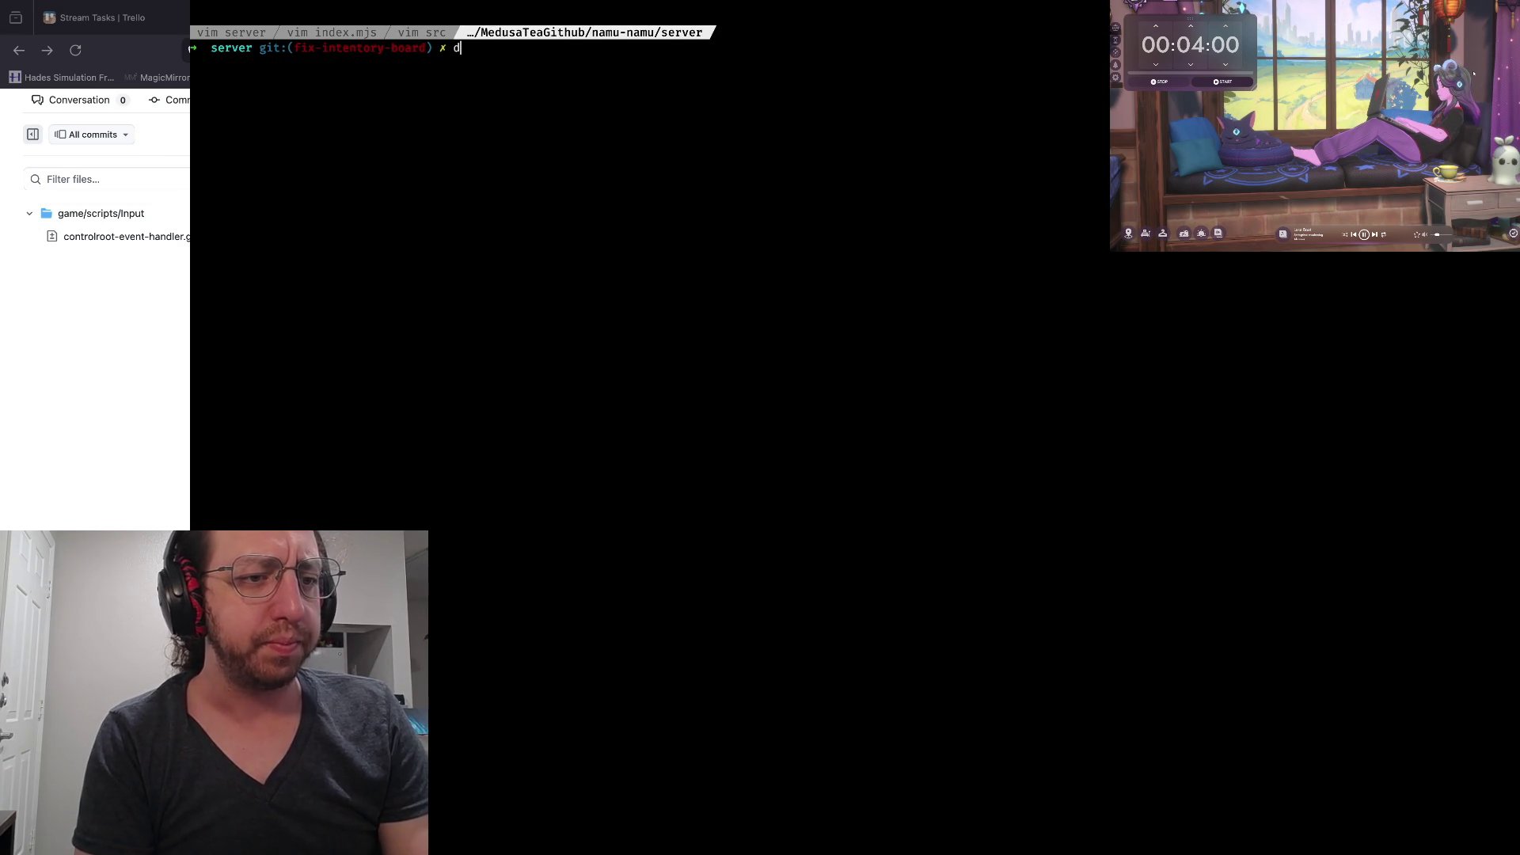
key("Return")
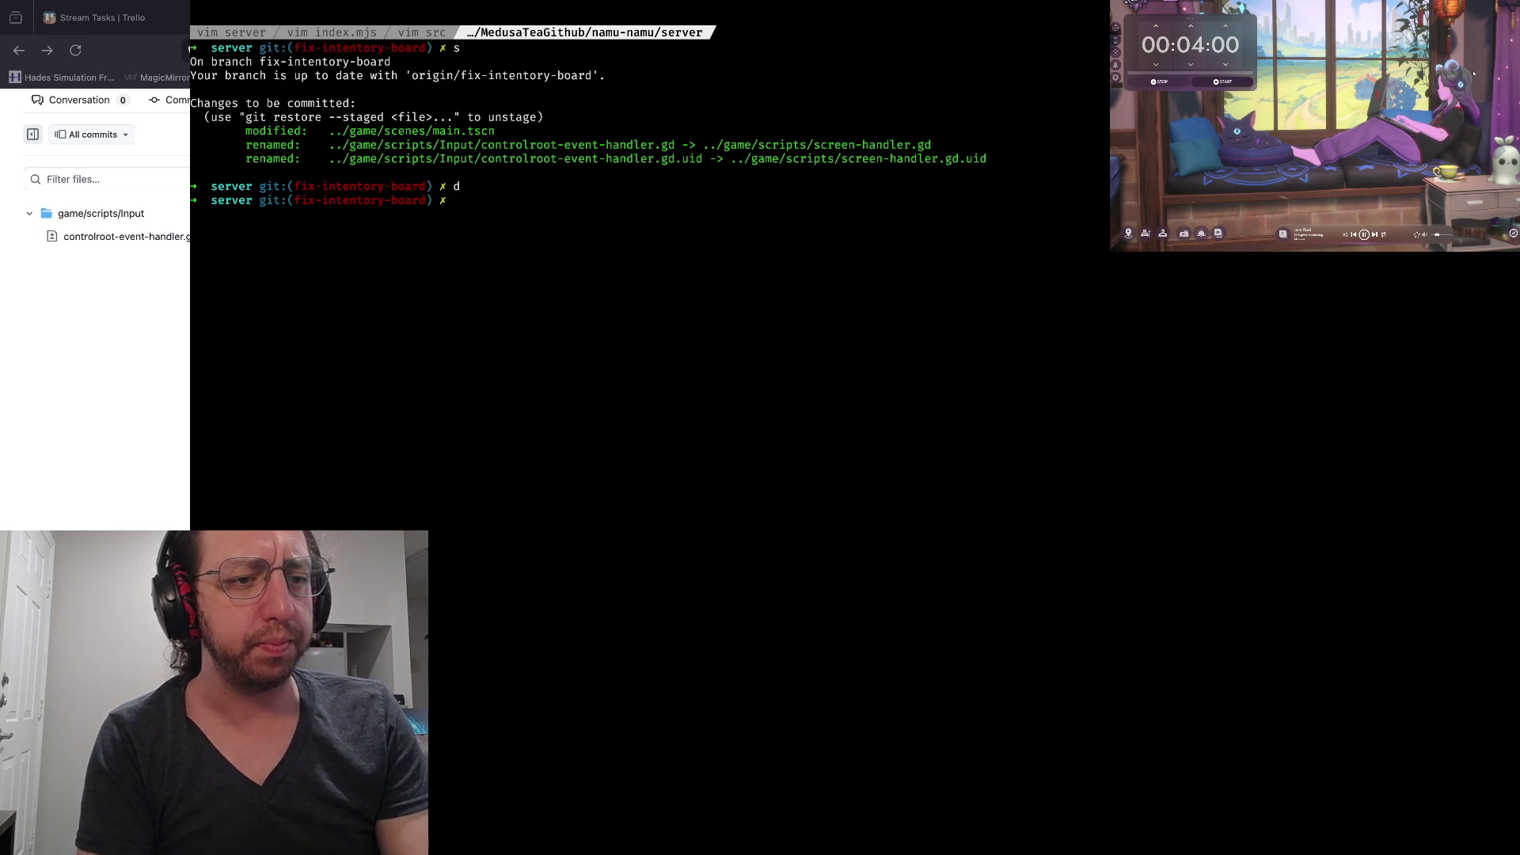
Unstage everything with git reset and check the status again
type("gitreset")
key("Return")
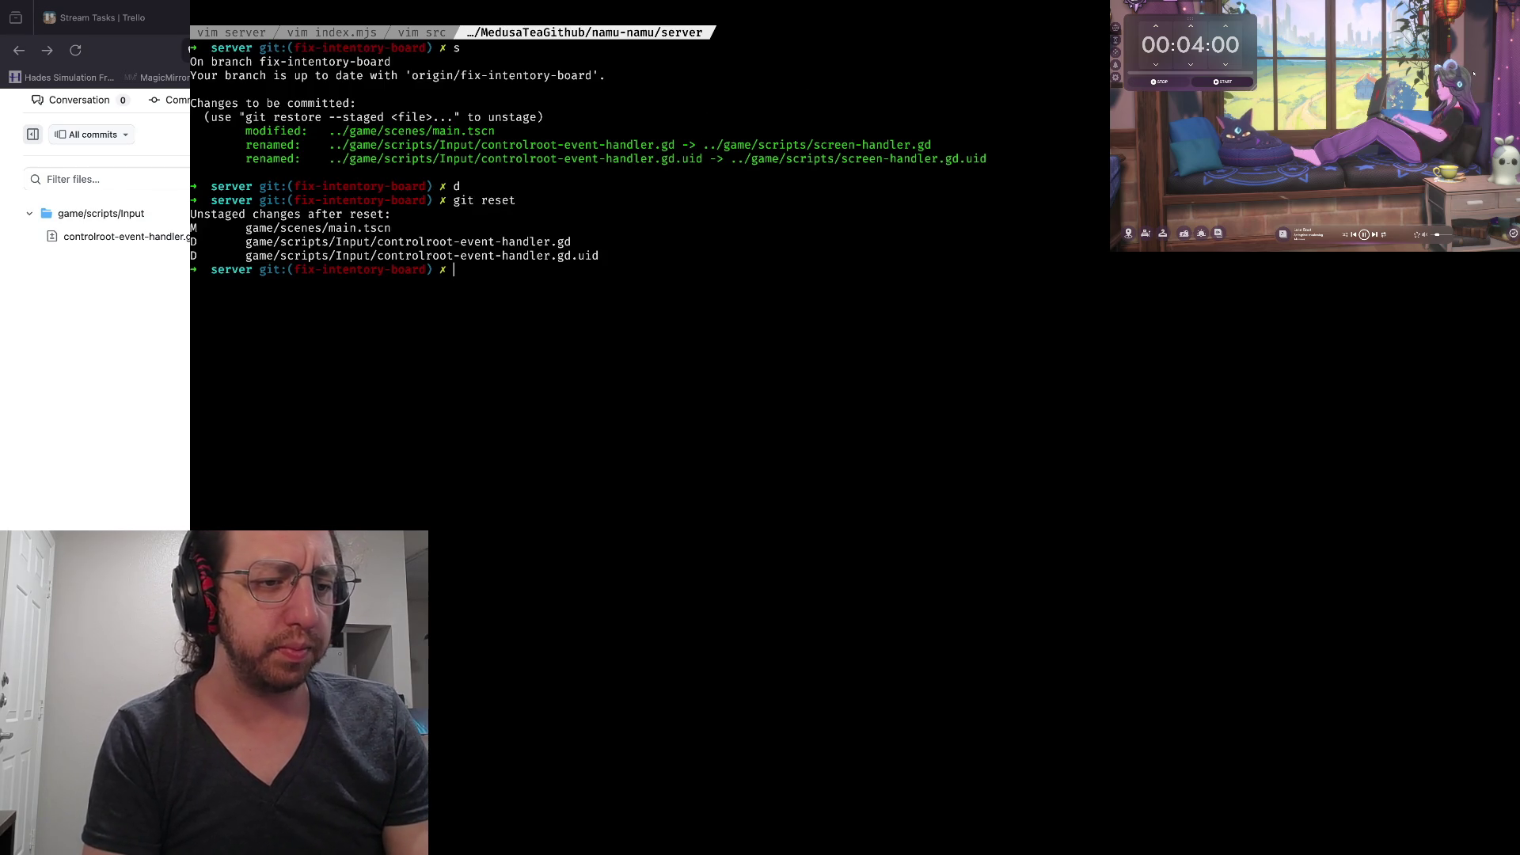
type("s")
key("Return")
type("cl")
key("Return")
Review the unstaged diff showing main.tscn's script path change to screen-handler.gd
type("d")
key("Return")
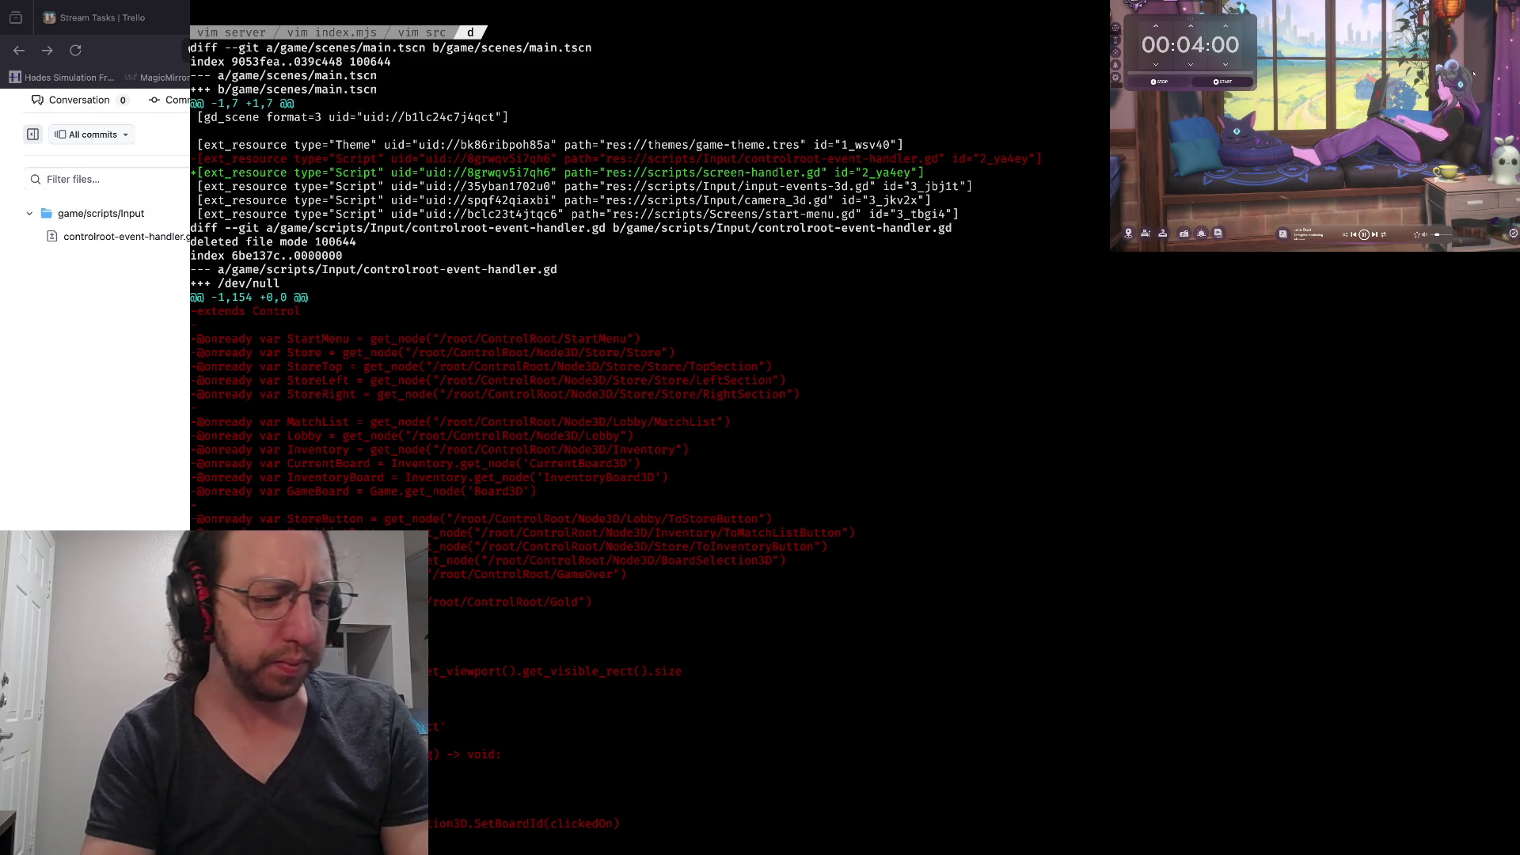
scroll(633, 396, "down", 15)
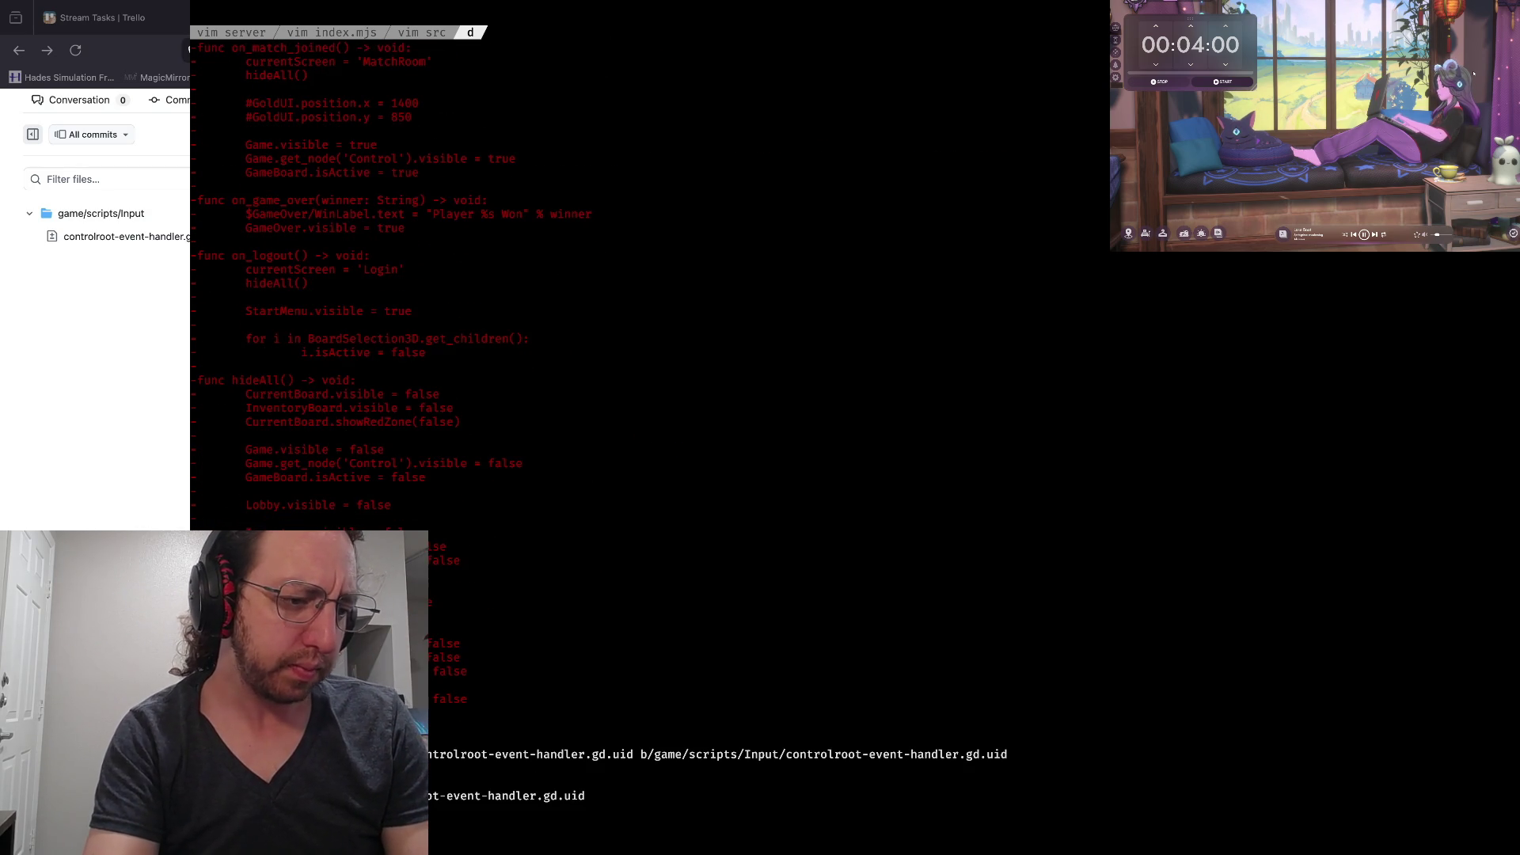
scroll(633, 396, "up", 10)
scroll(634, 396, "up", 10)
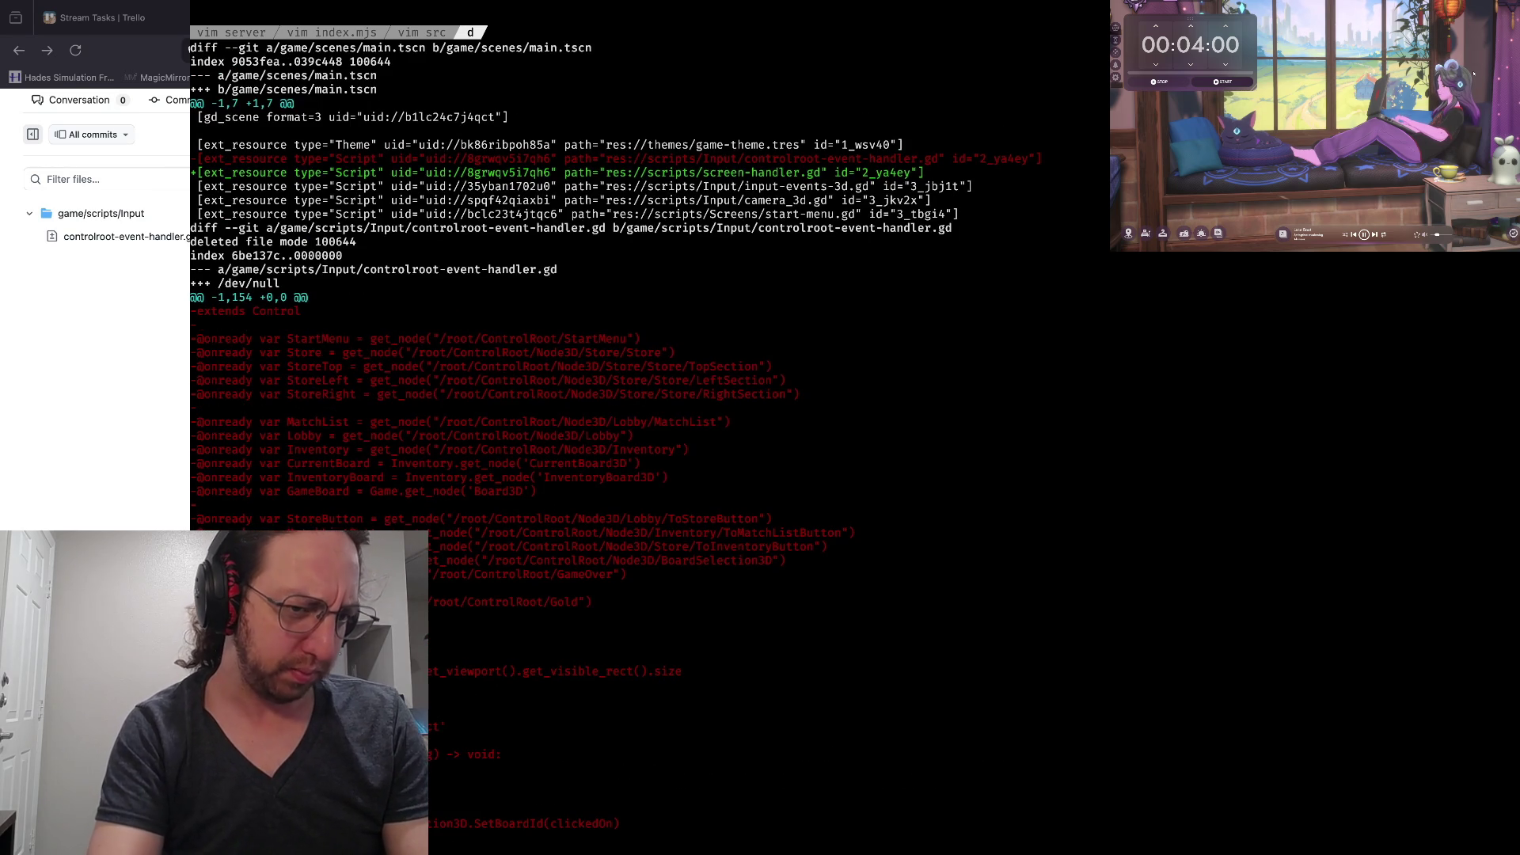
scroll(633, 396, "down", 15)
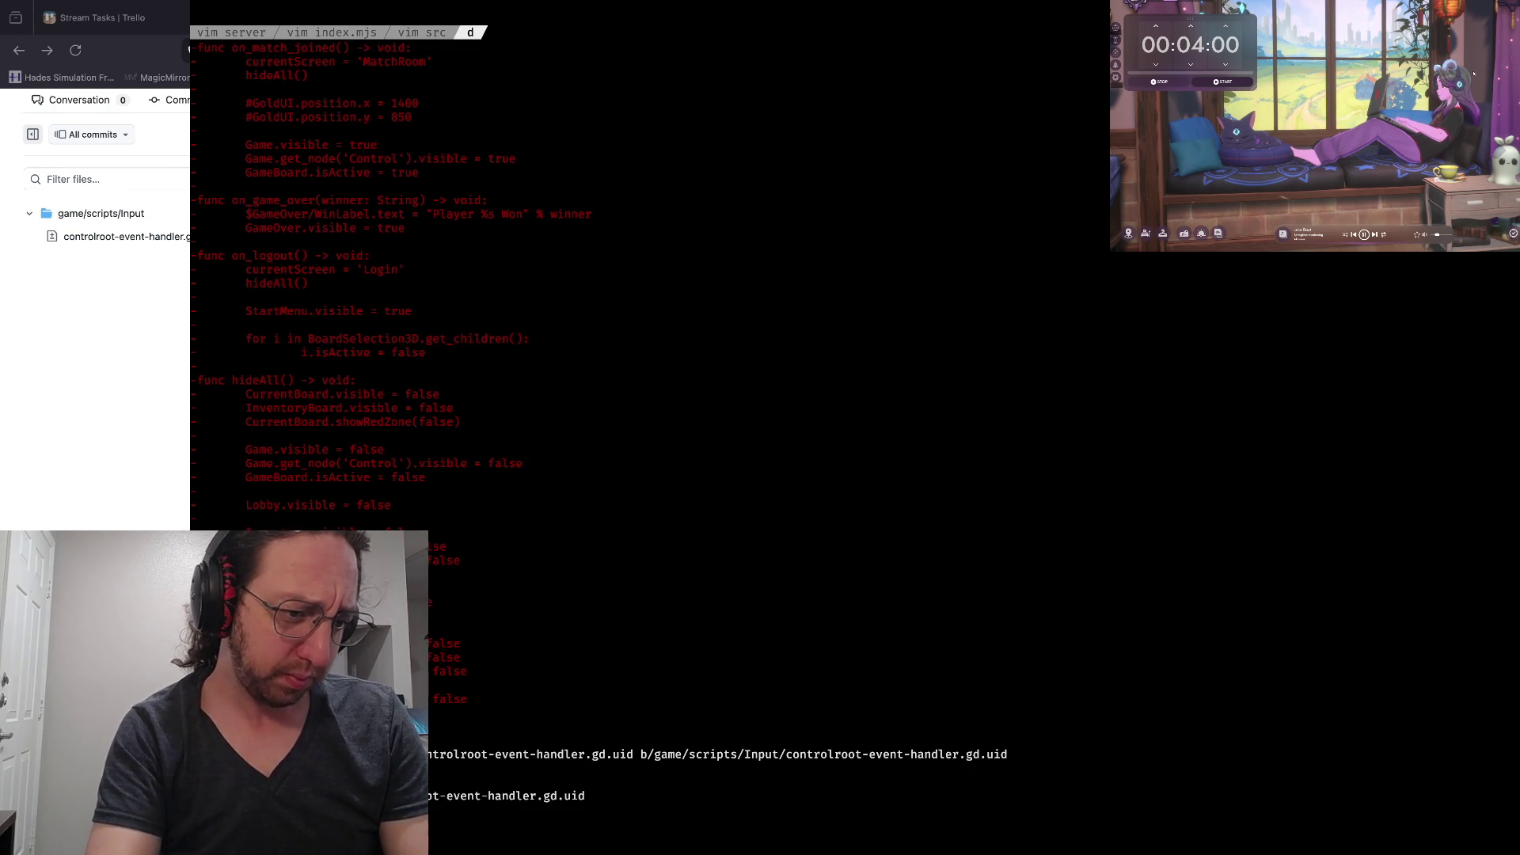
scroll(633, 396, "up", 15)
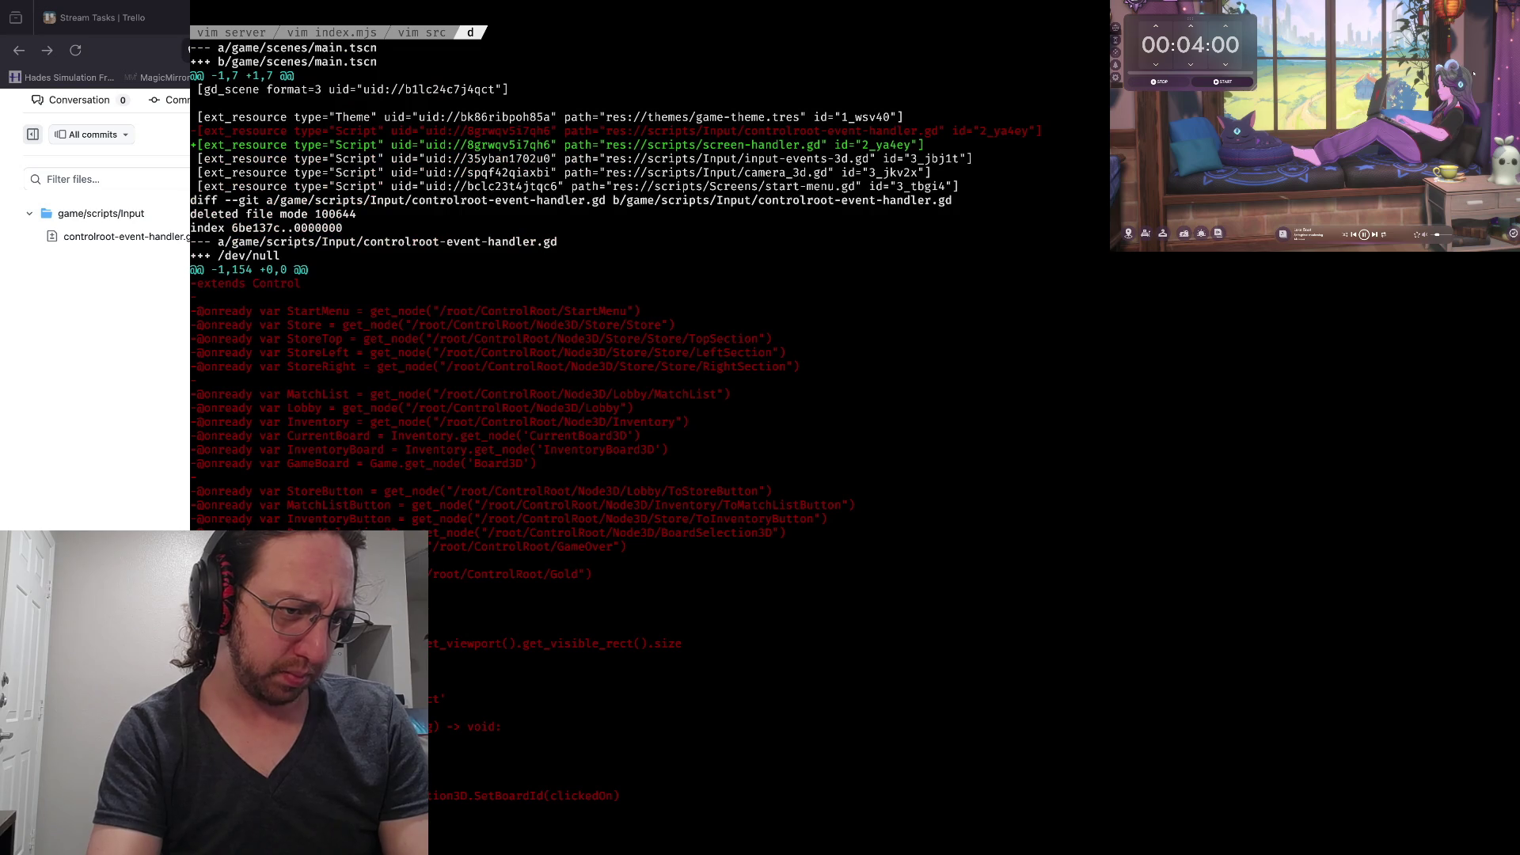
Leave the diff, restage all changes, and confirm the rename shows as staged
type("qs")
key("Return")
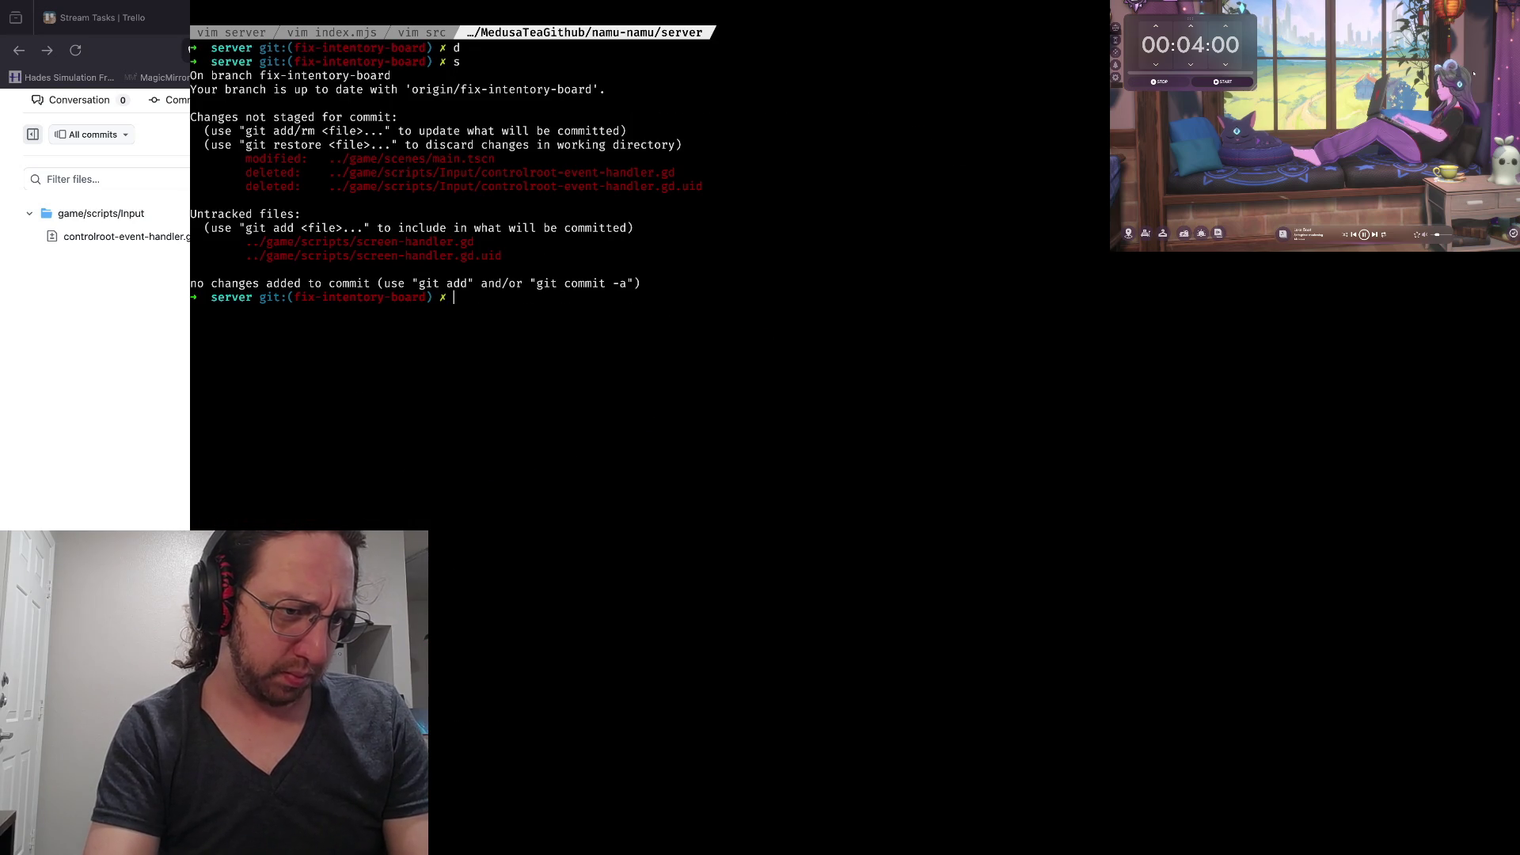
type("a")
key("Return")
type("s")
key("Return")
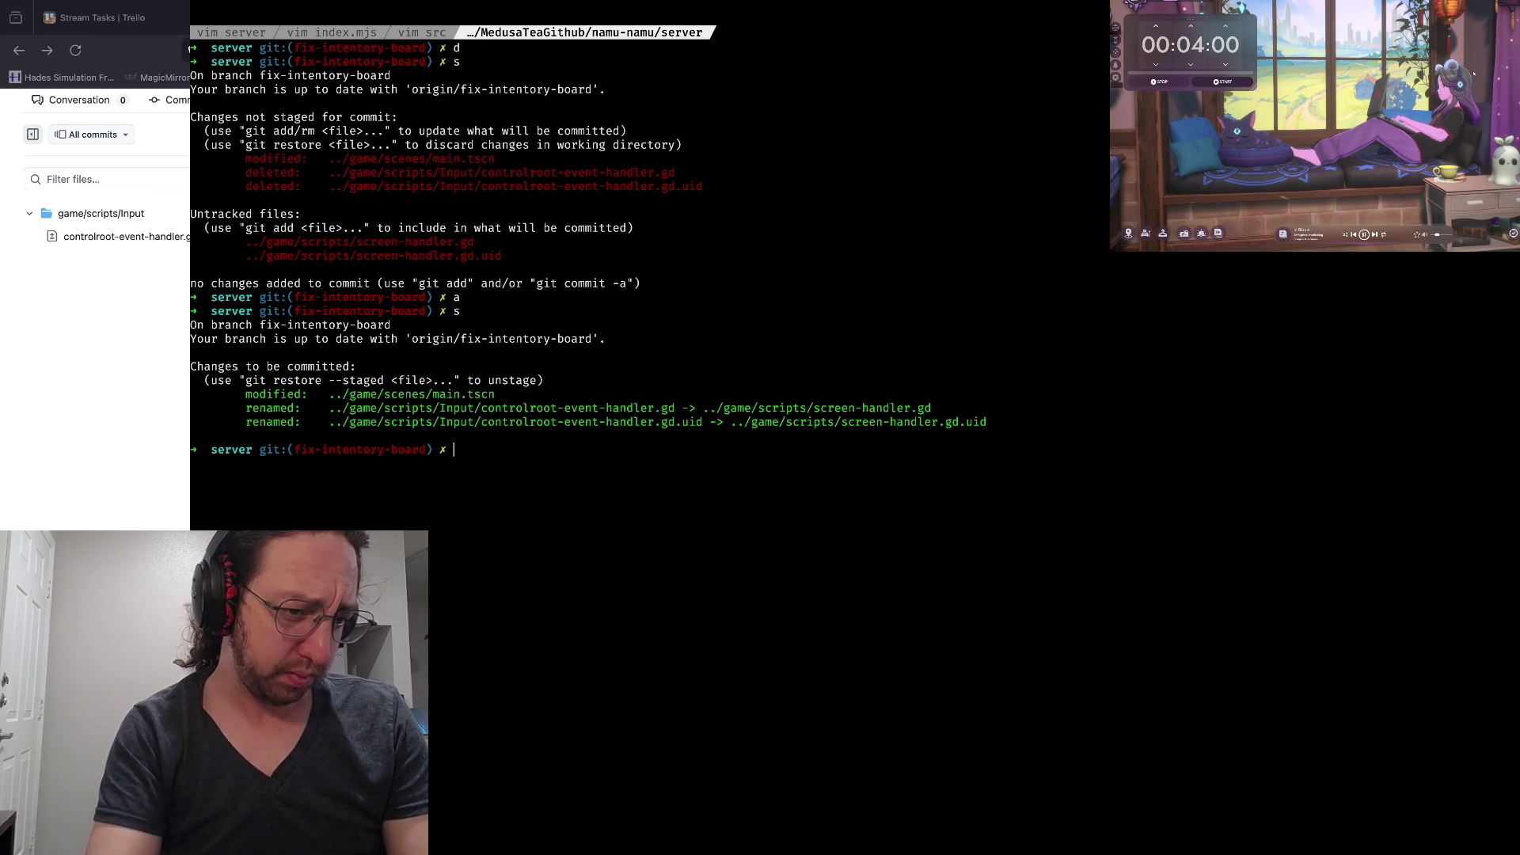
Unstage only ../game/scenes/main.tscn with git reset and verify the status
type("gre")
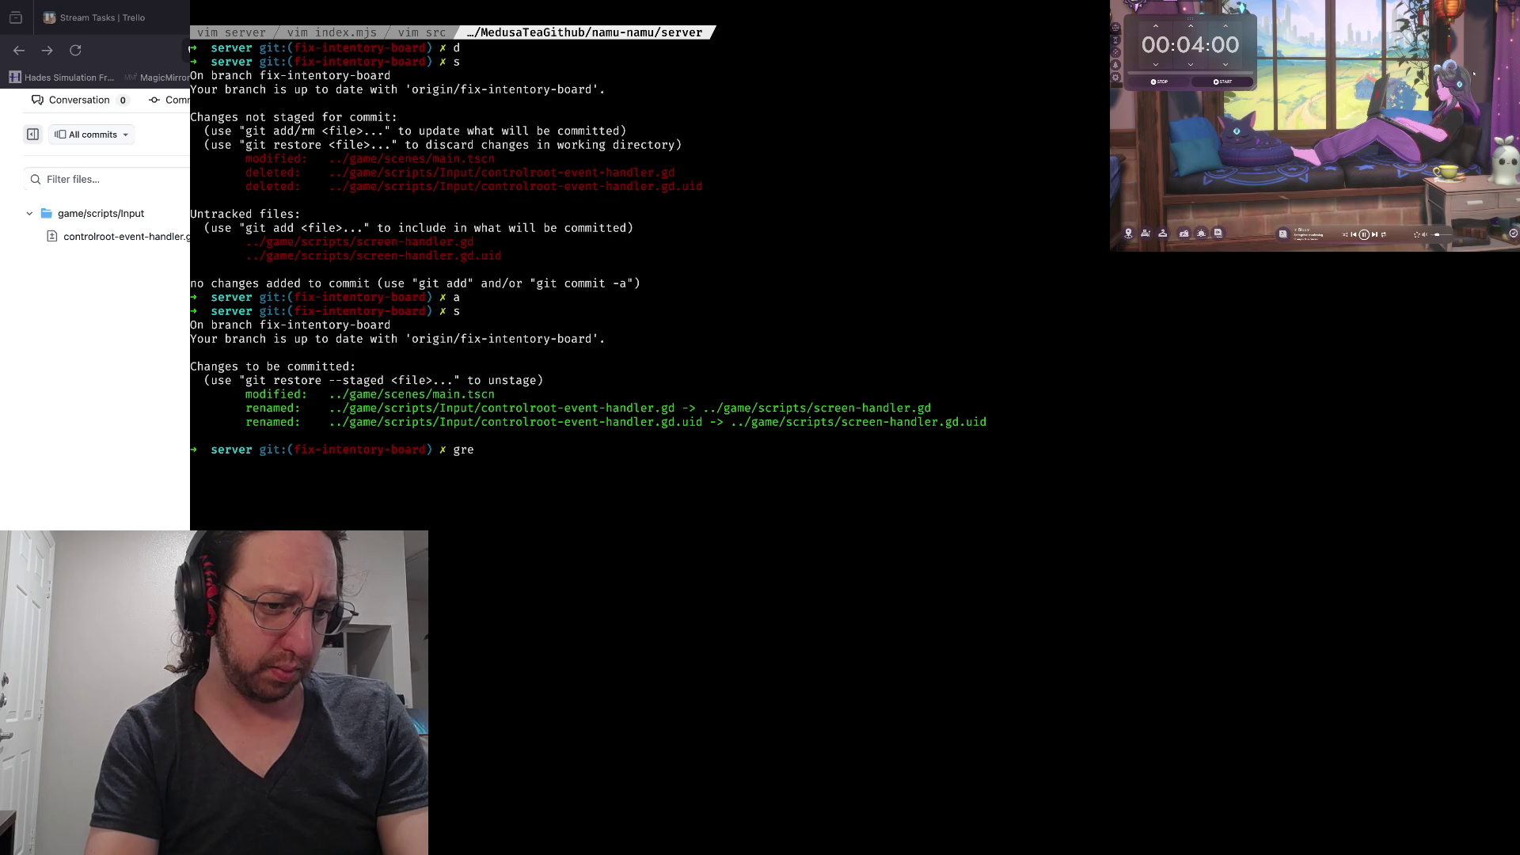
key("BackSpace")
key("BackSpace")
key("BackSpace")
type("reset")
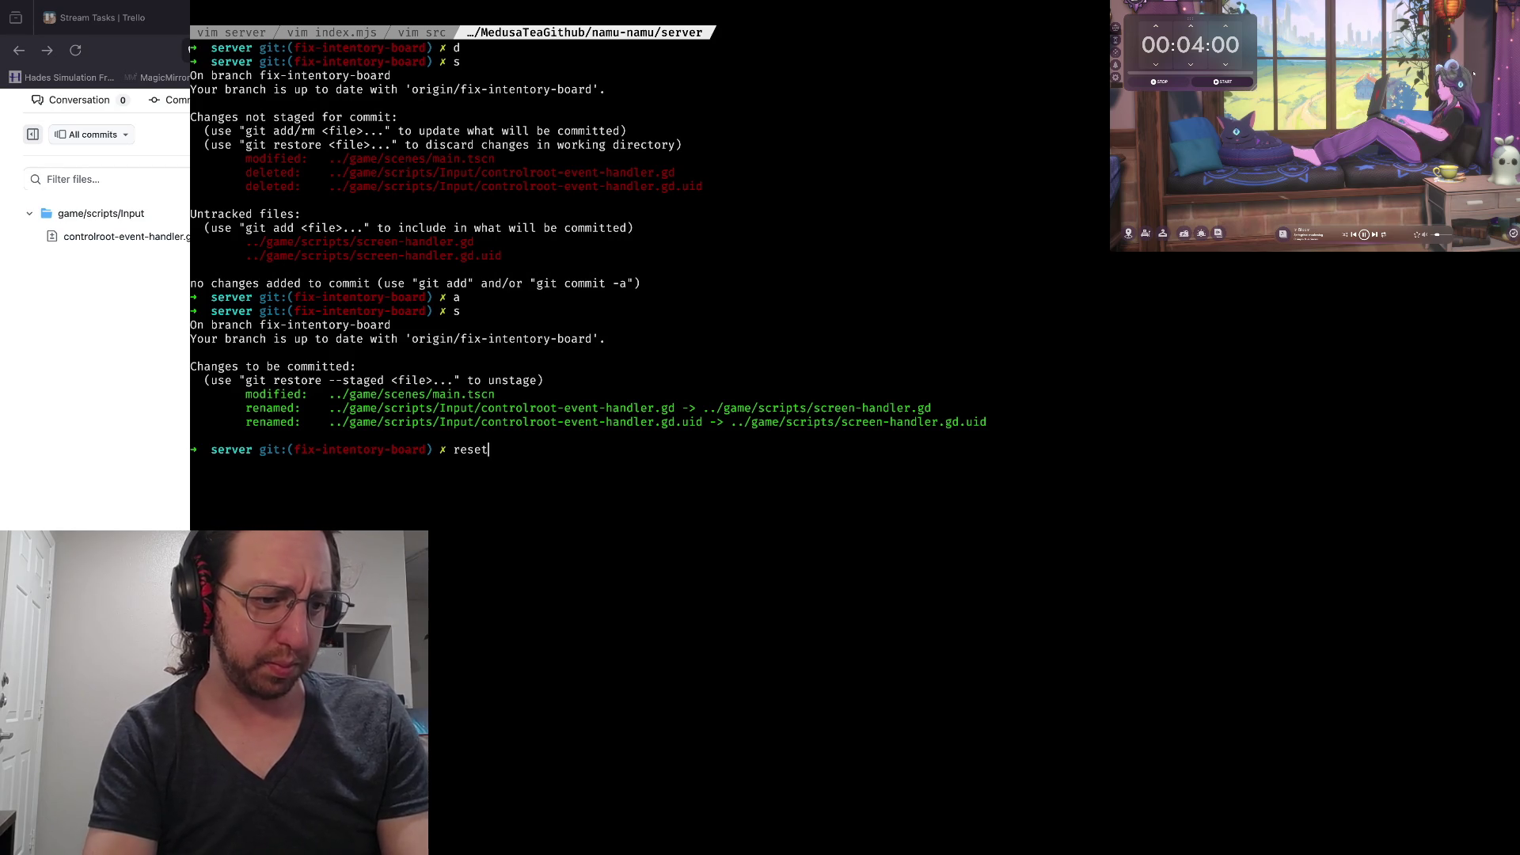
type(" ../gam")
type("e/sc")
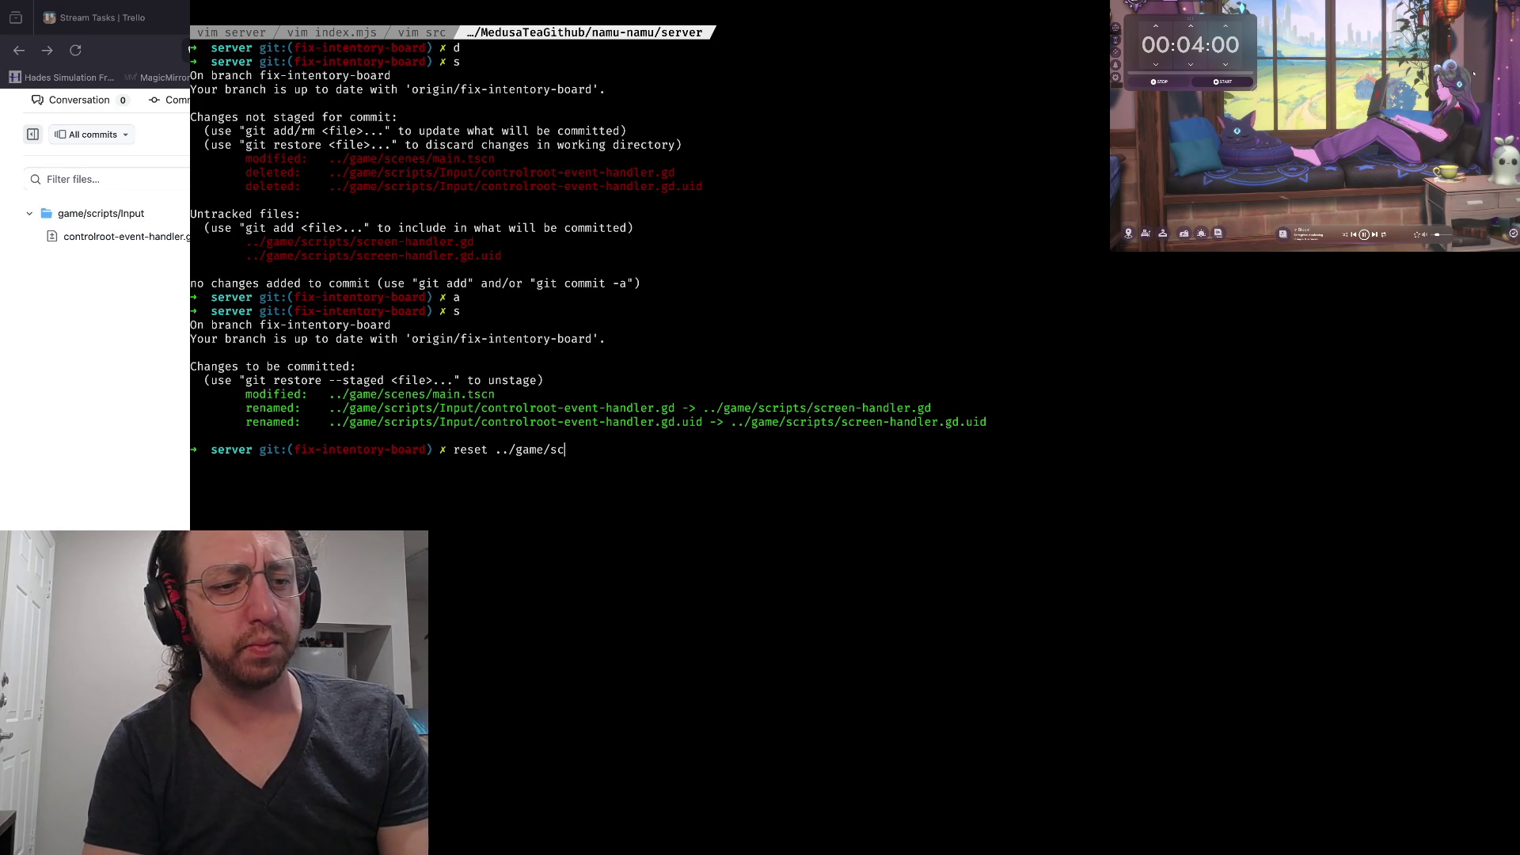
key("Tab")
type("cen")
key("Tab")
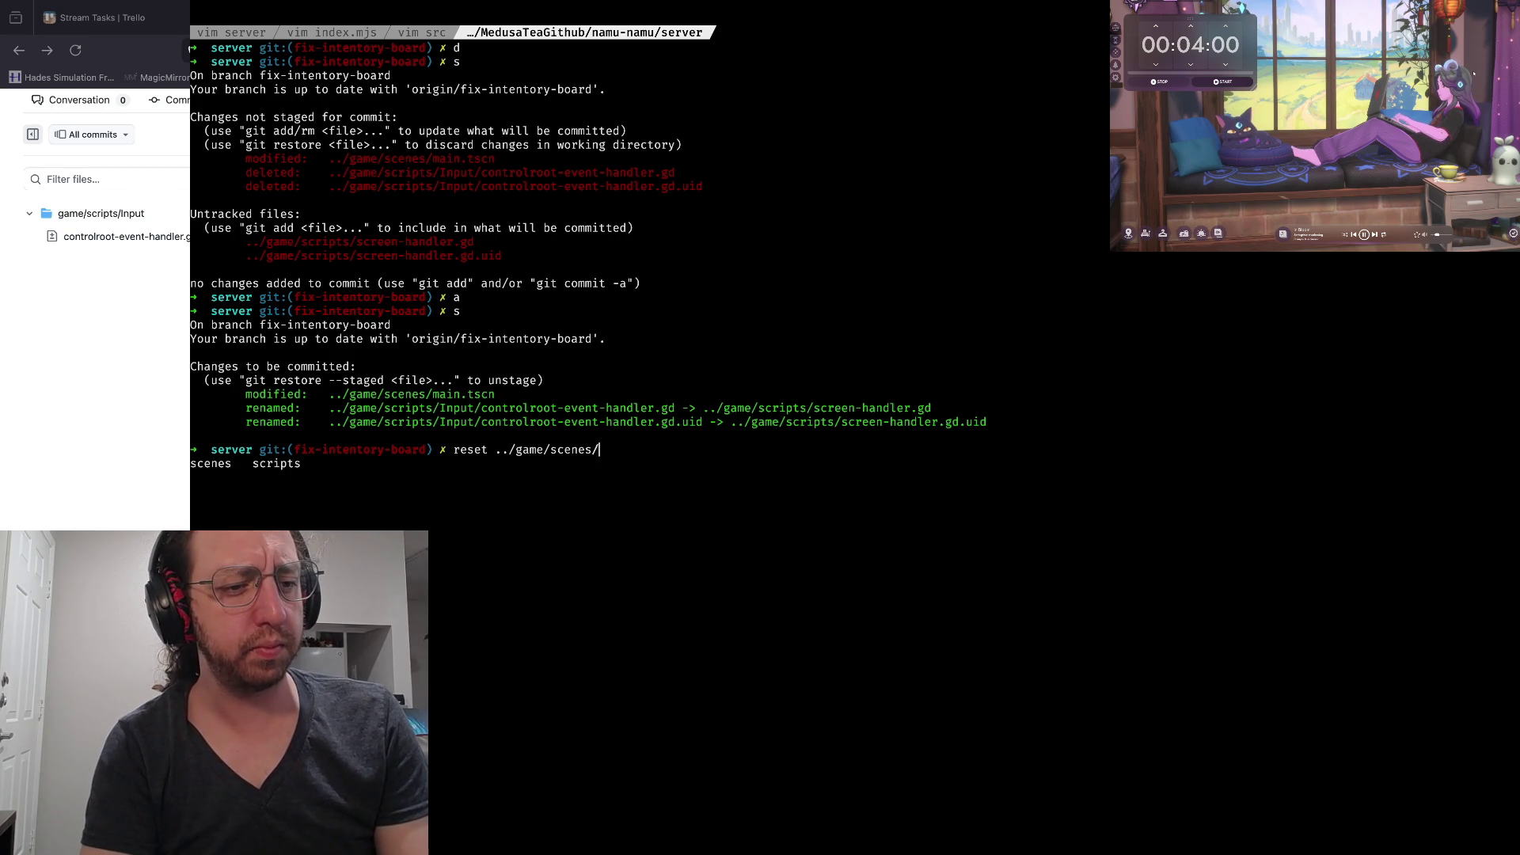
type("ma")
key("Tab")
key("Return")
type("scn")
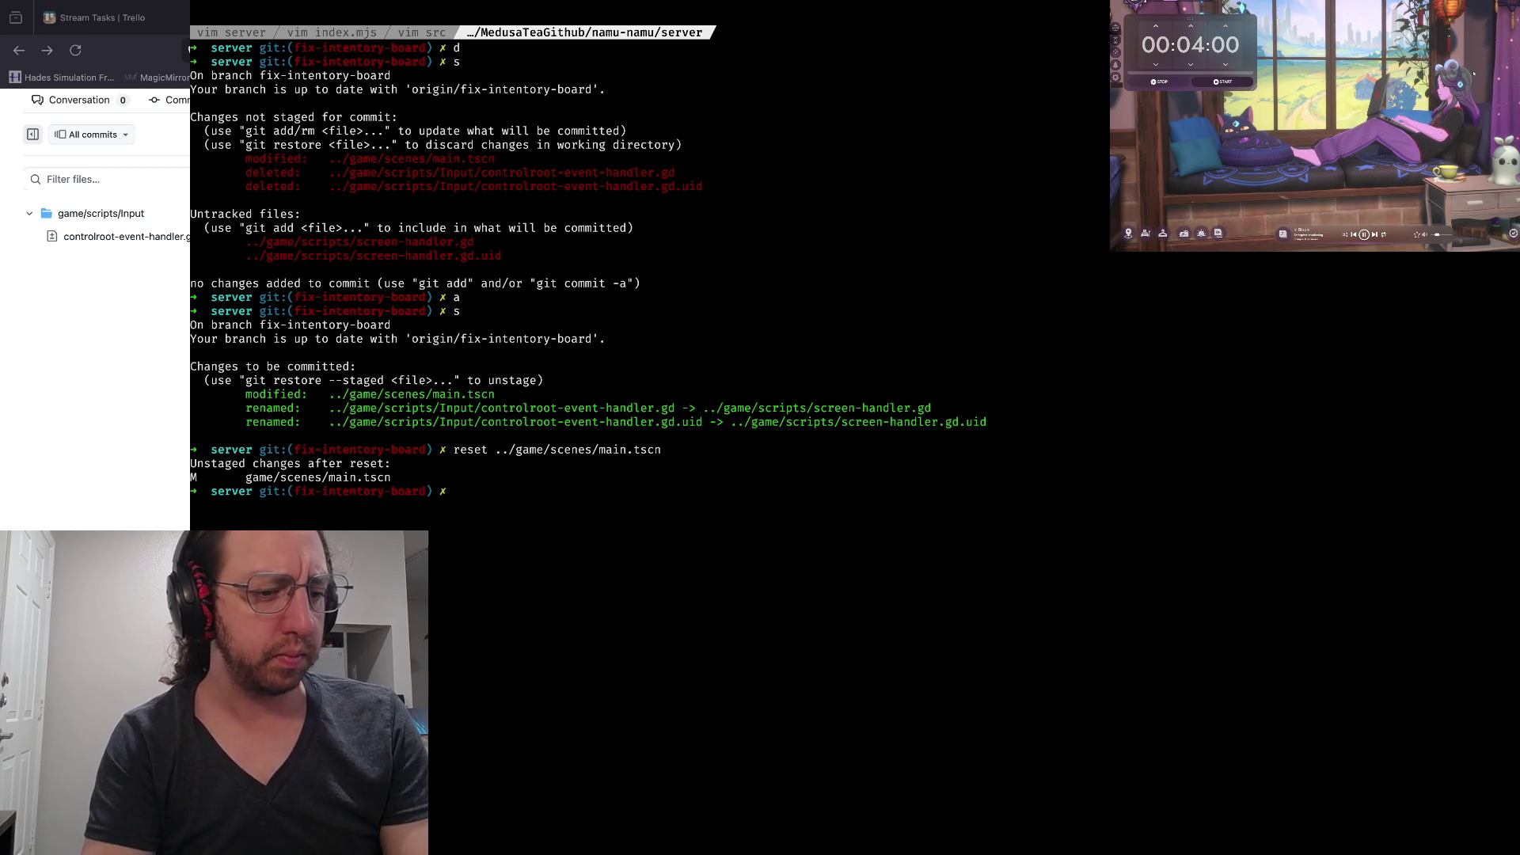
key("Return")
key("Return")
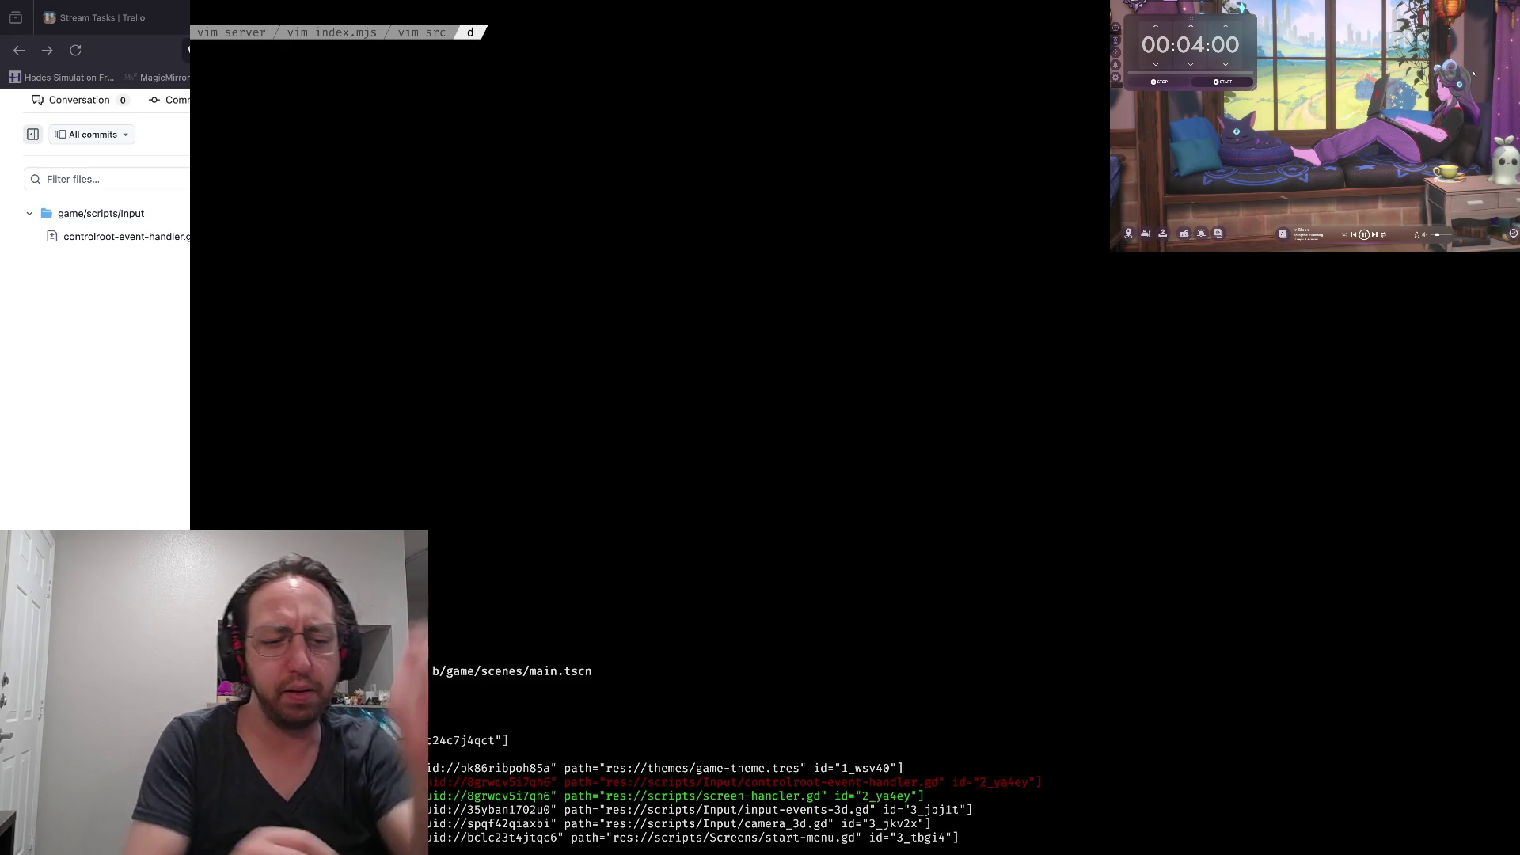
Stage the main.tscn change with the screen-handler.gd rename and check git status
key("q")
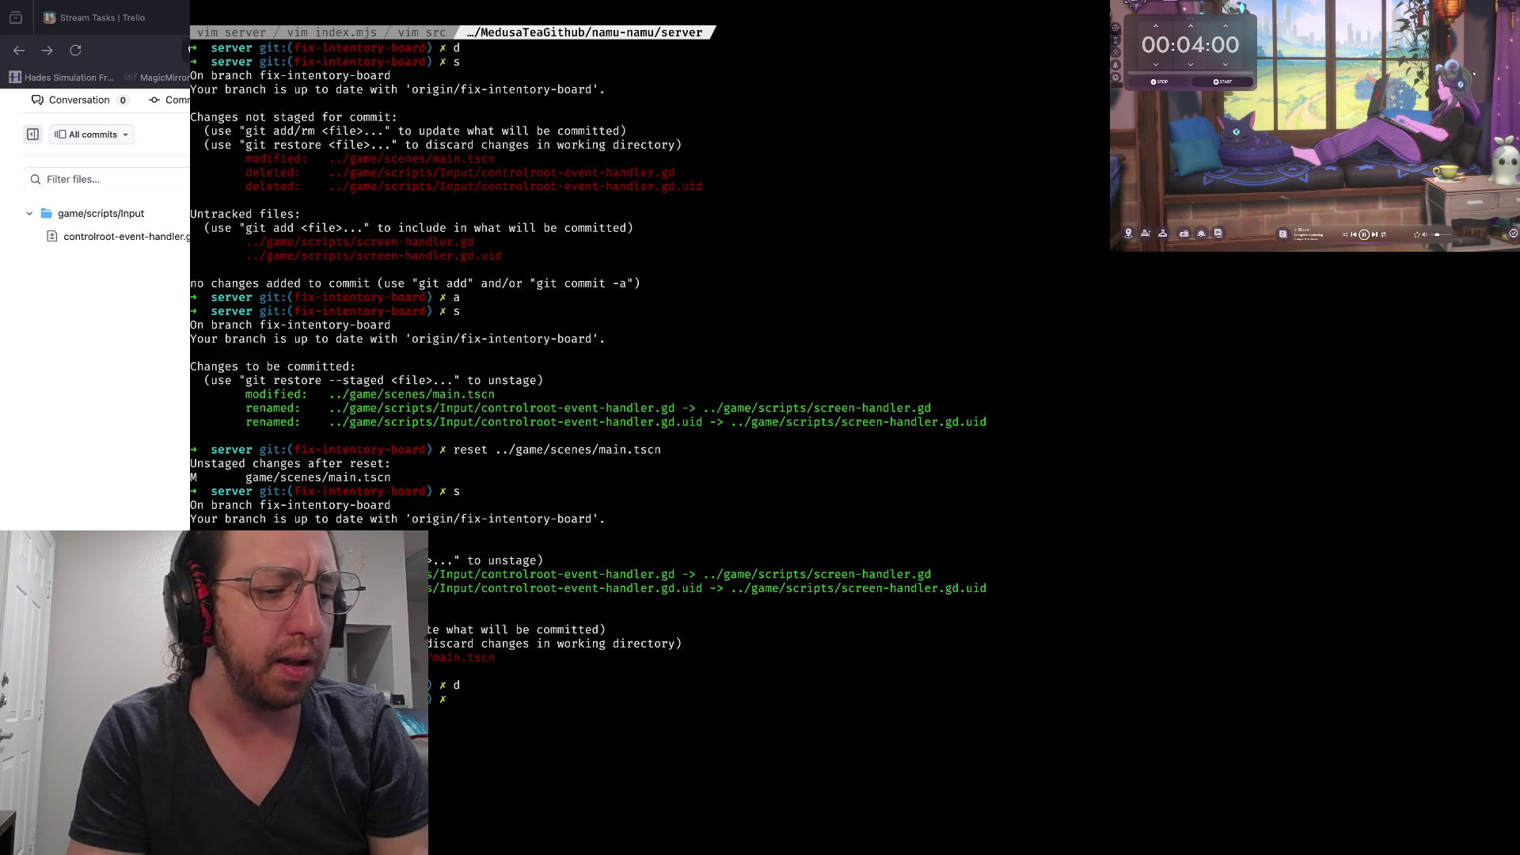
type("s")
key("Return")
type("a")
key("Return")
type("s")
key("Return")
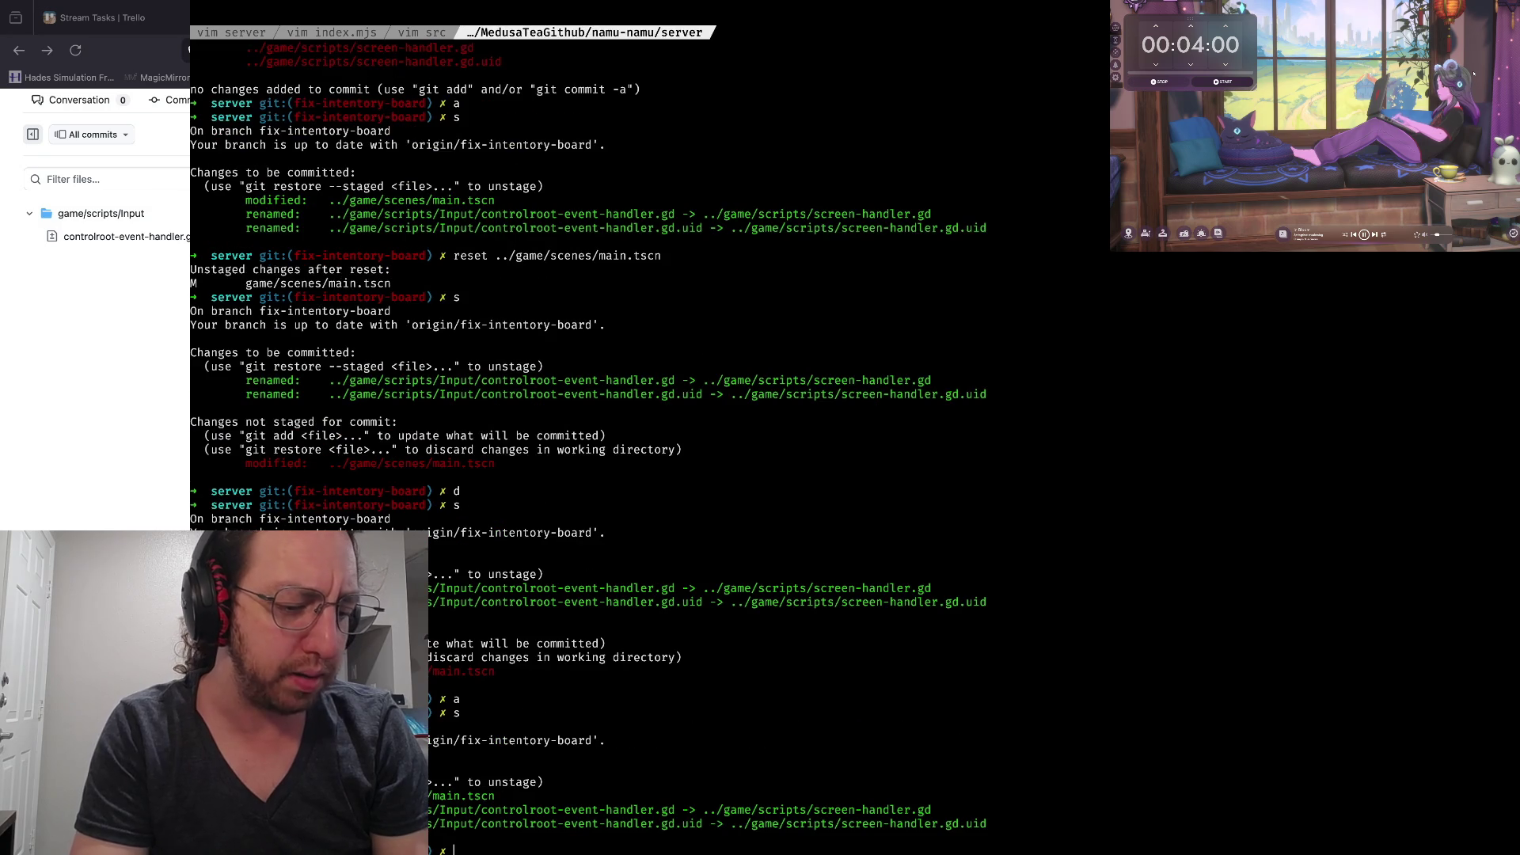
Commit with the x alias, push to fix-intentory-board, and clear the terminal
key("Return")
type("git push")
key("Return")
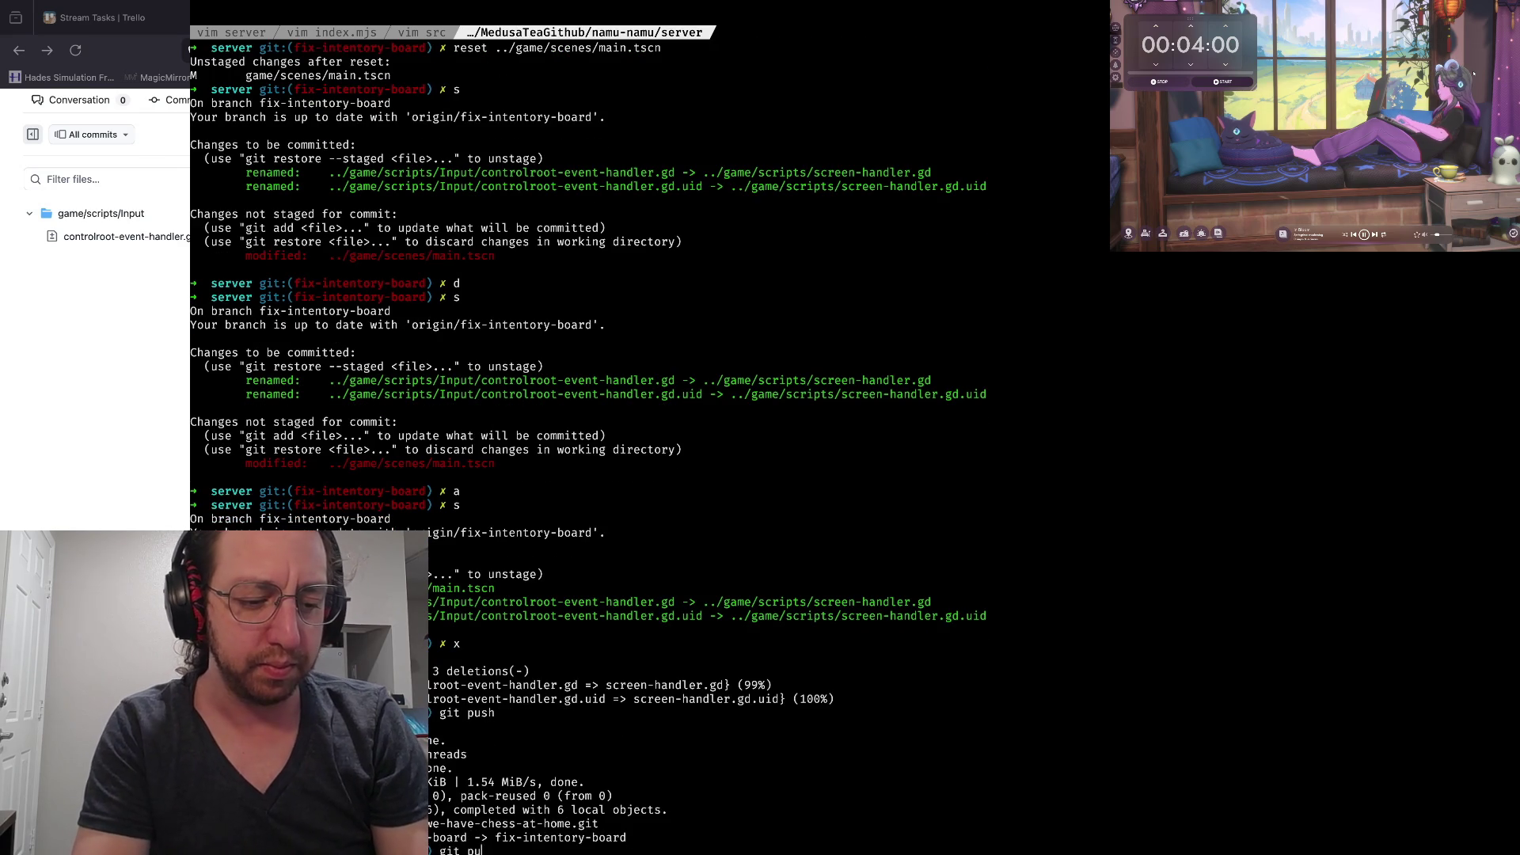
type("sh")
key("Return")
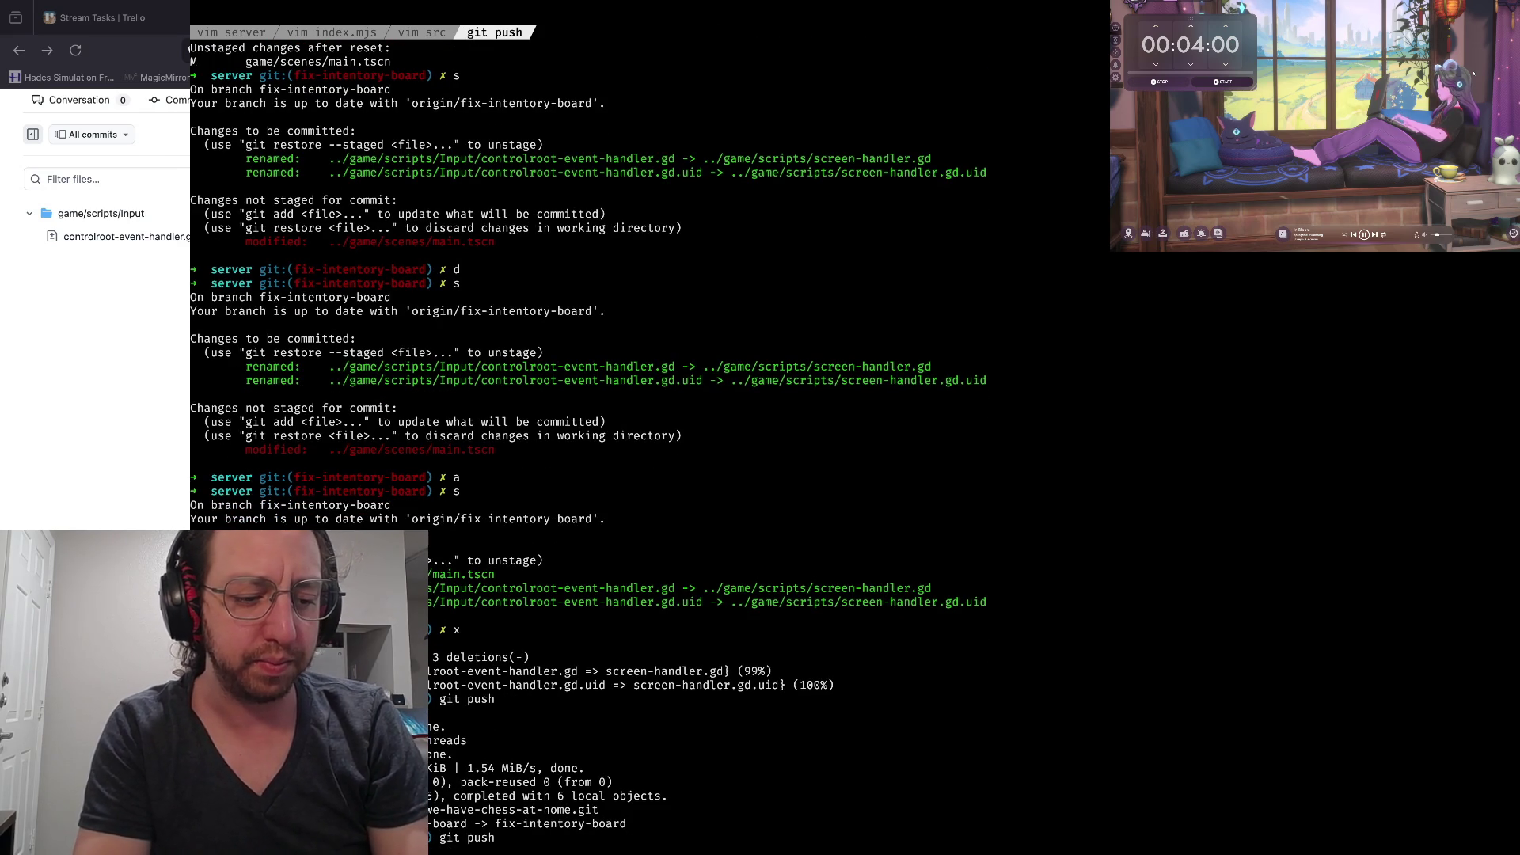
key("ctrl+l")
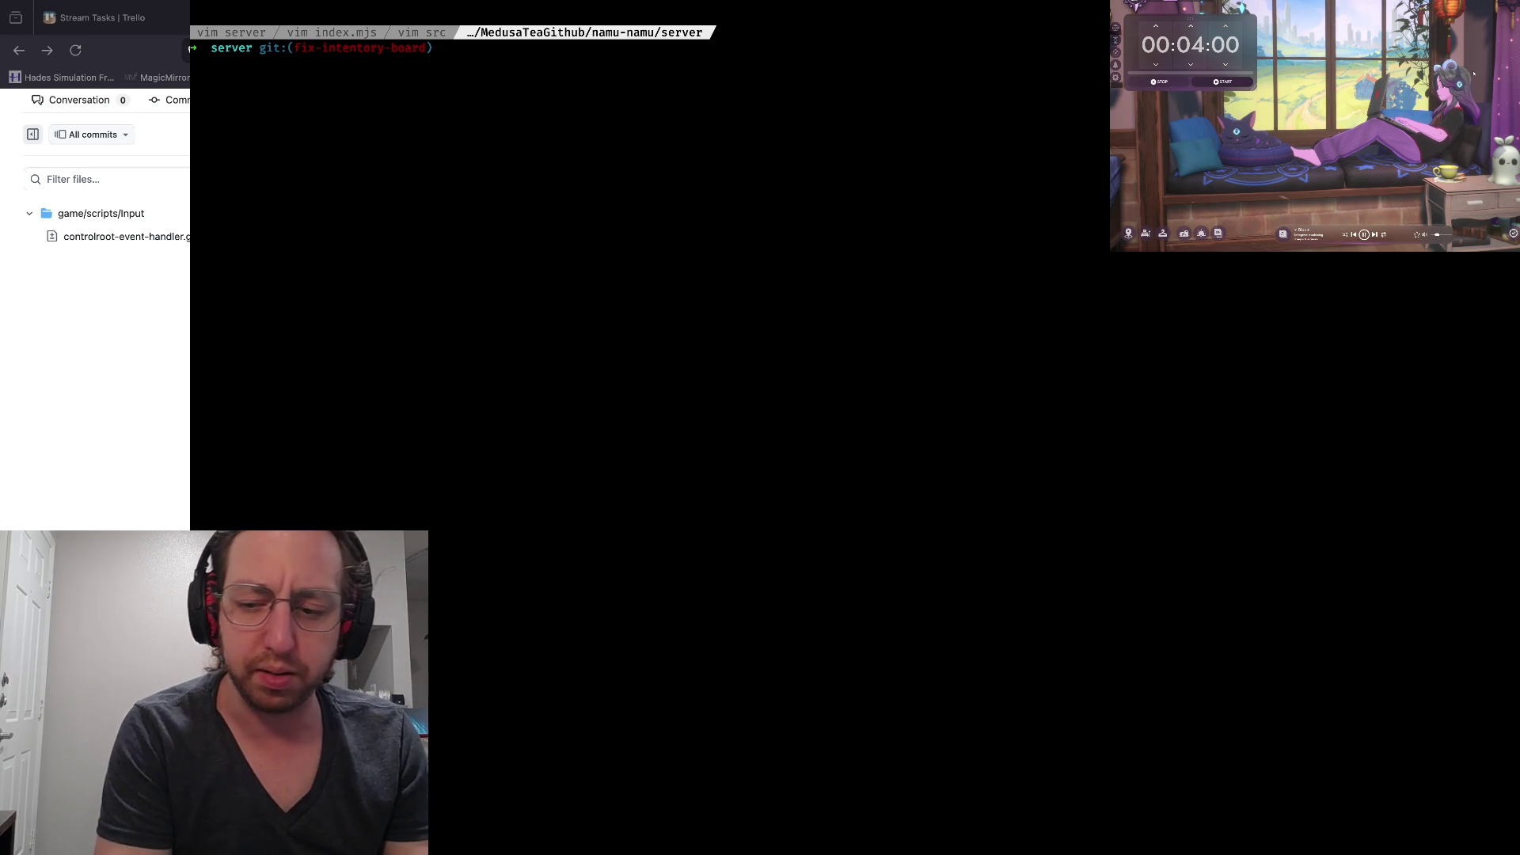
Switch between Godot, the terminal and the GitHub PR diff to compare the changes
key("super+Tab")
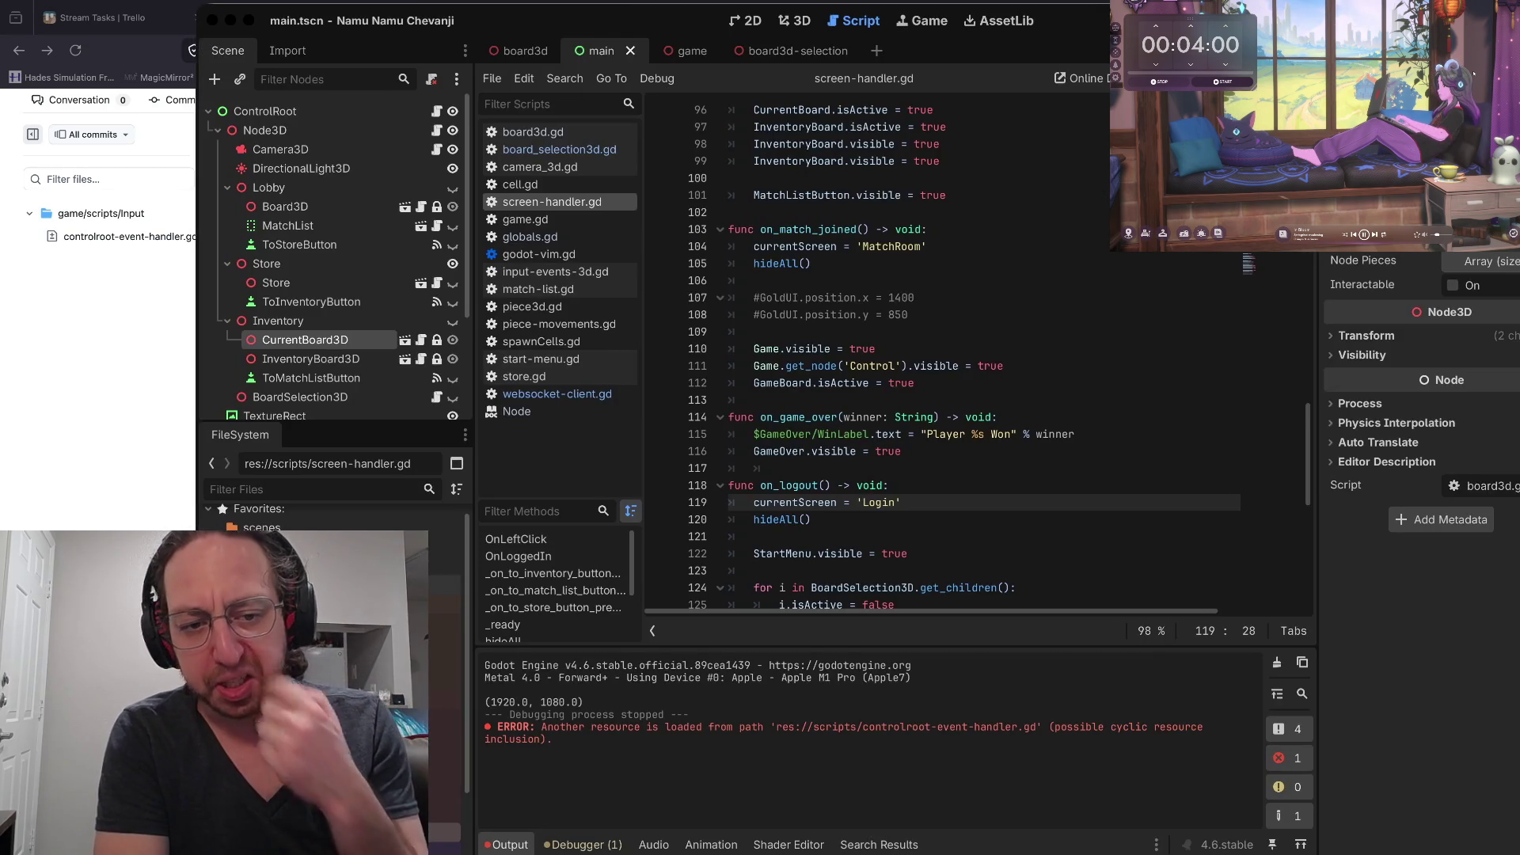
key("super+Tab")
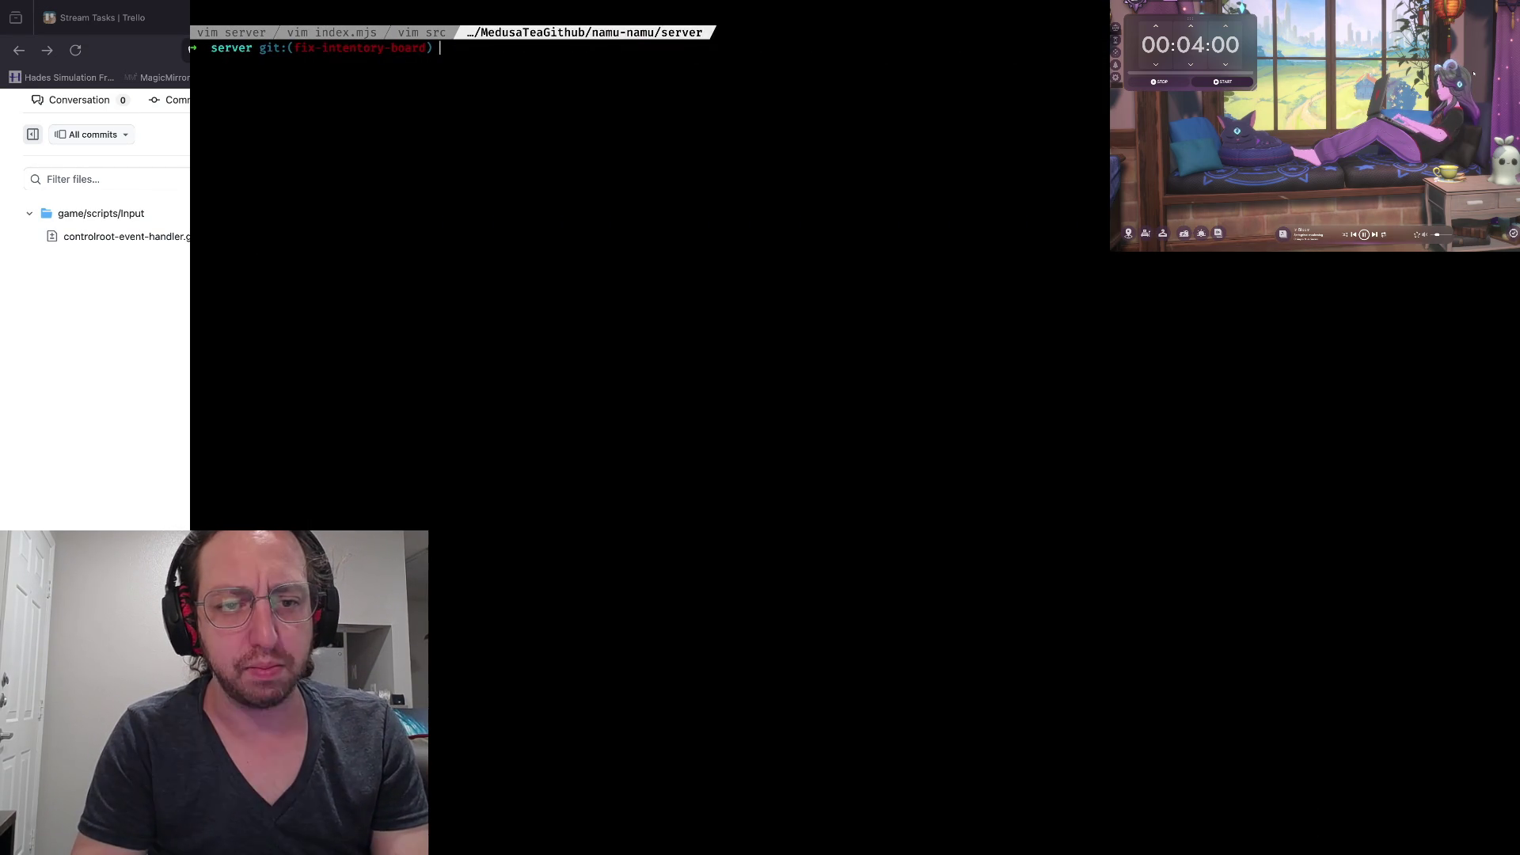
key("super+Tab")
key("super+Tab")
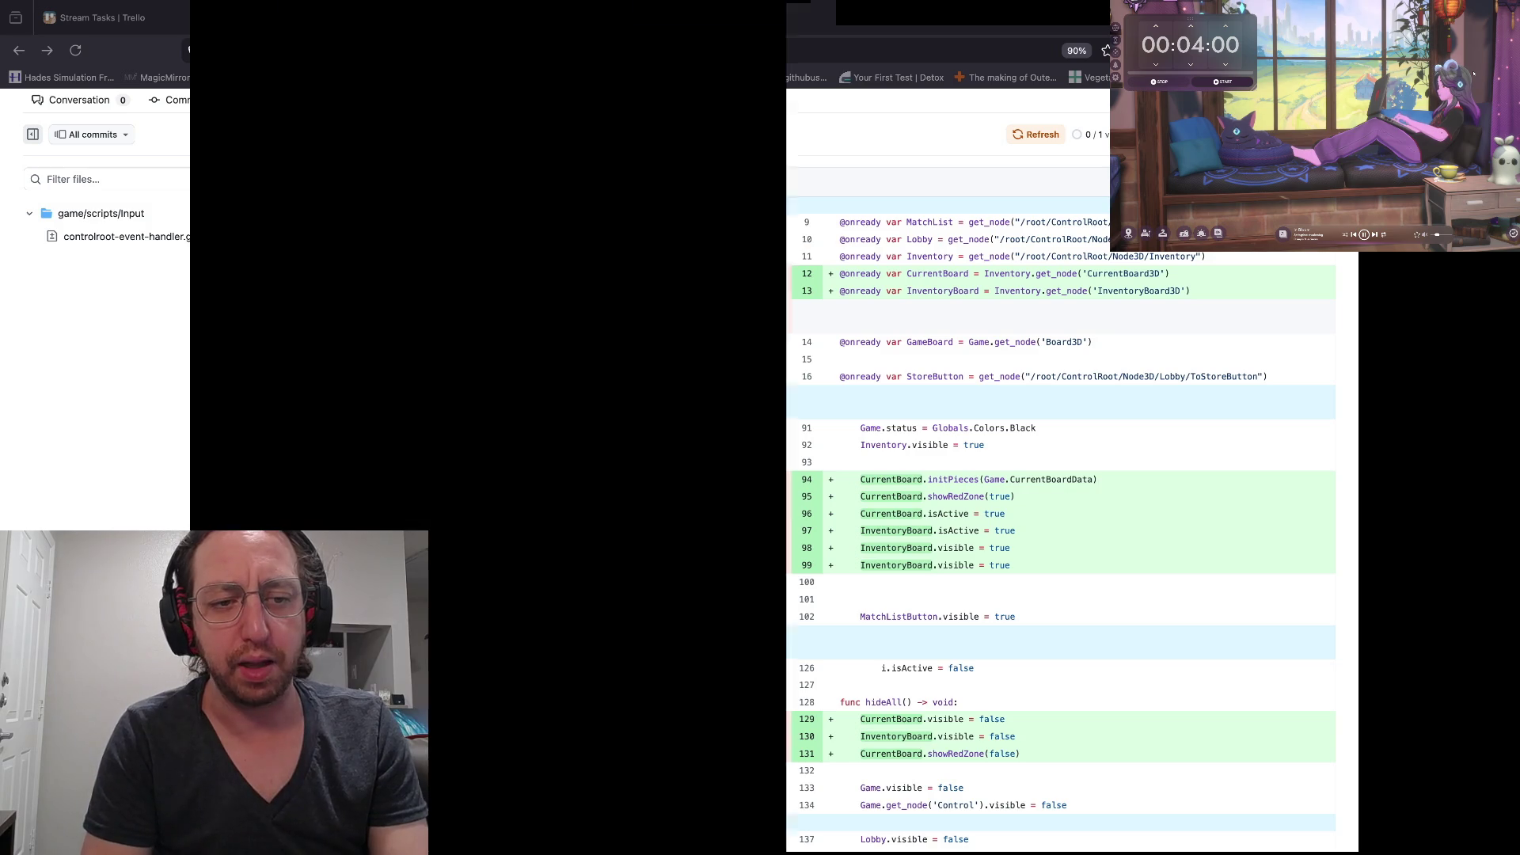
key("super+Tab")
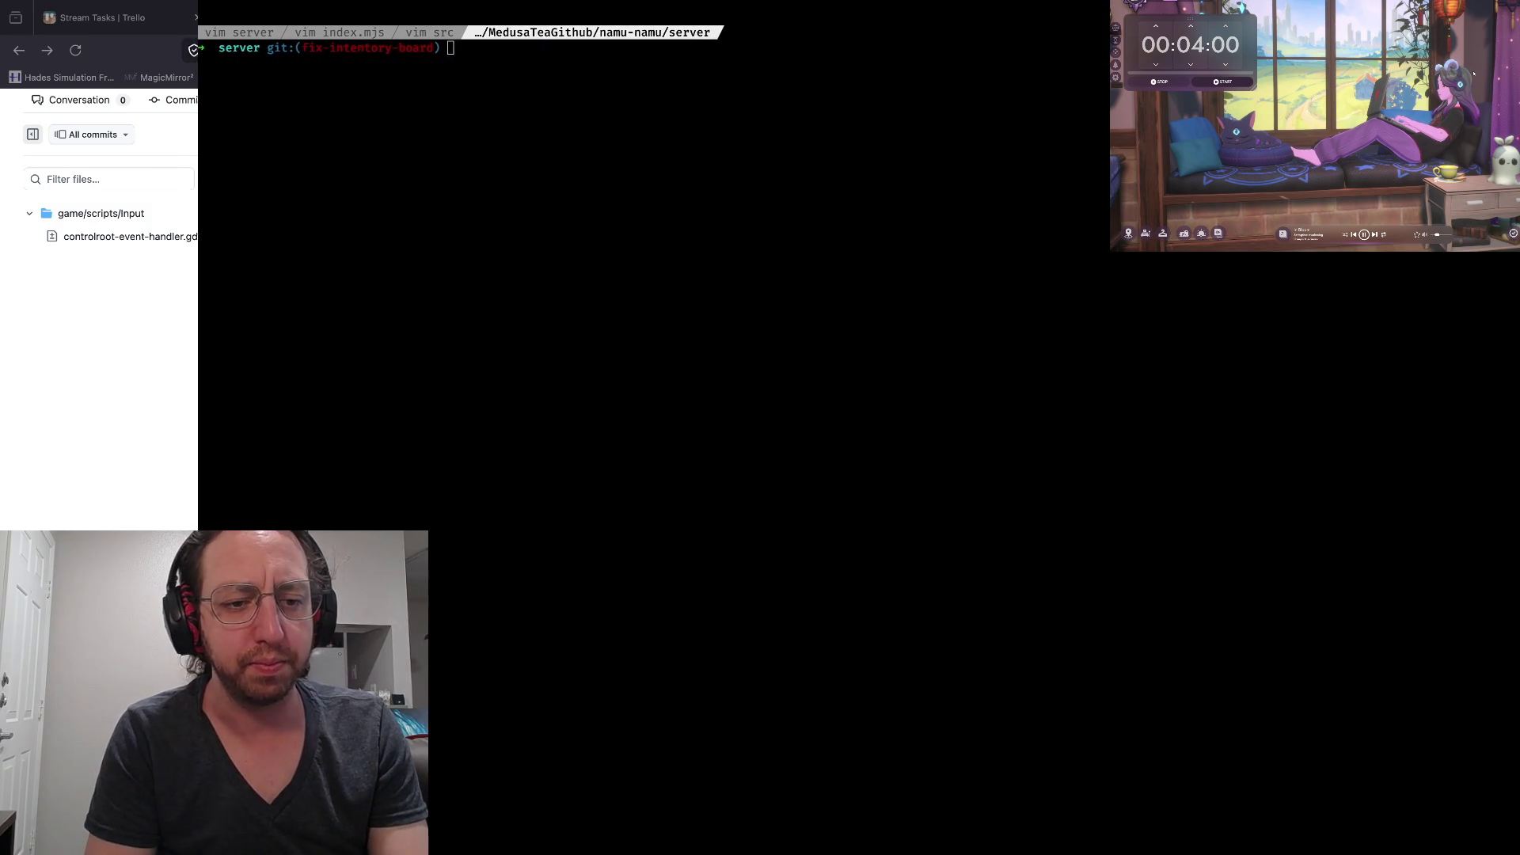
key("super+Tab")
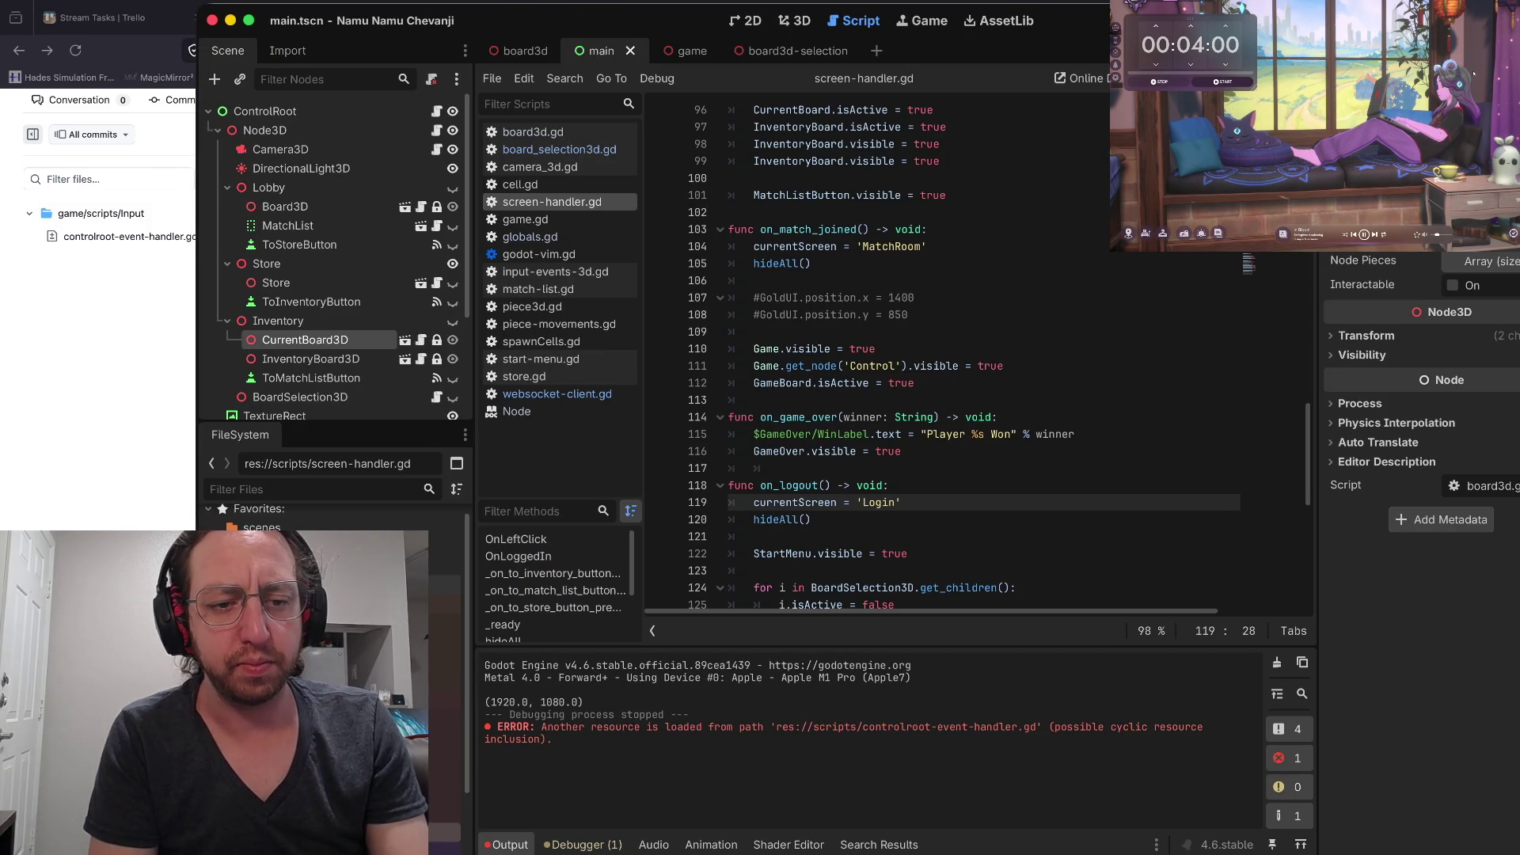
Return to screen-handler.gd in the script editor and move up to the Game.visible line 110
left_click(908, 553)
key("Up")
key("Up")
key("Up")
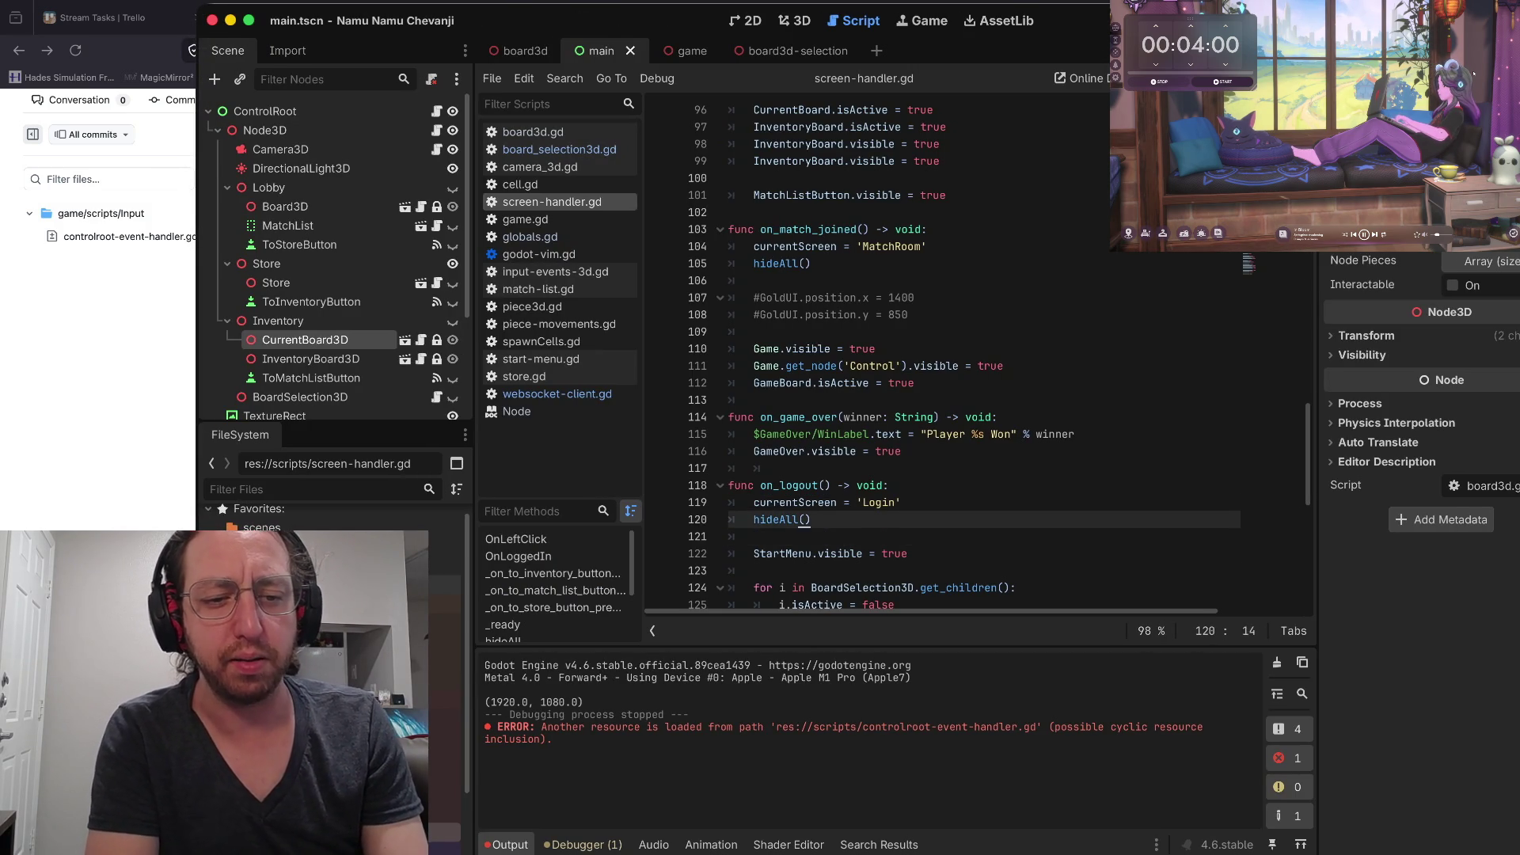
key("Home")
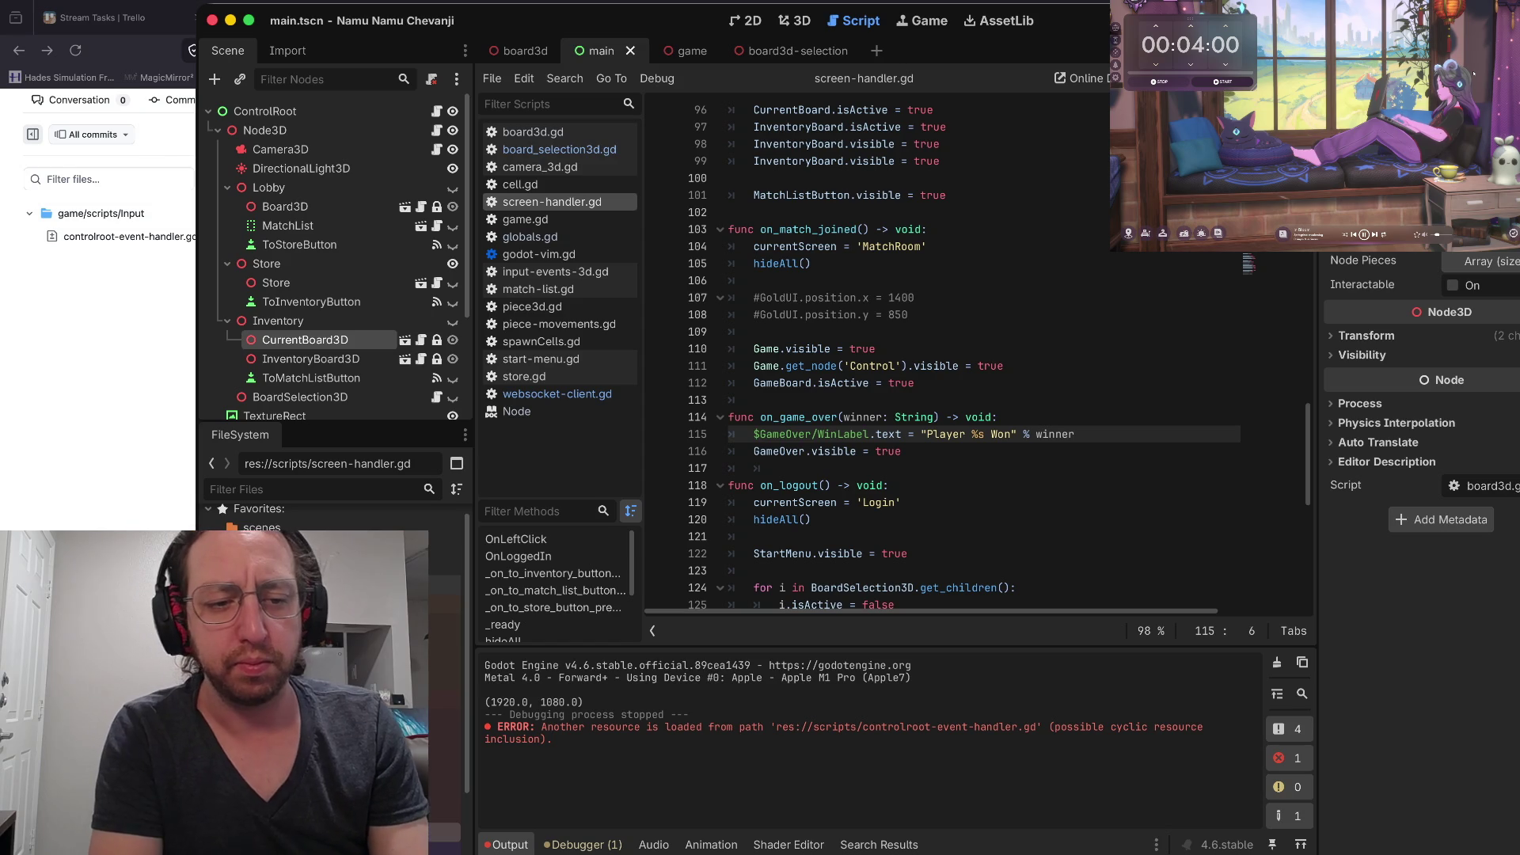
key("Right")
key("Up")
key("Up")
key("Up")
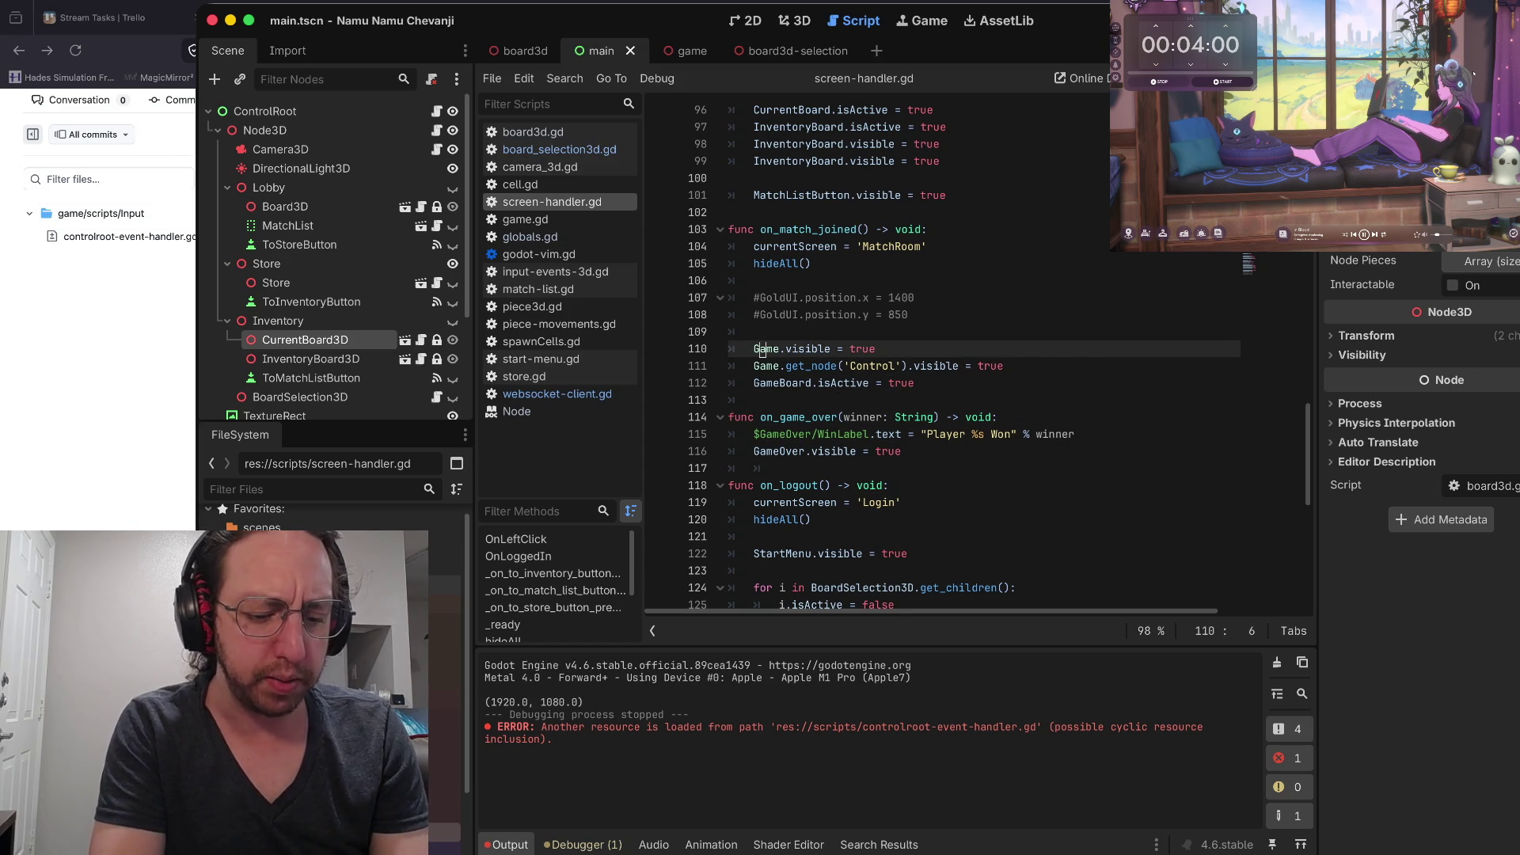
Launch a test run of the chess game and log in with a test username
key("super+b")
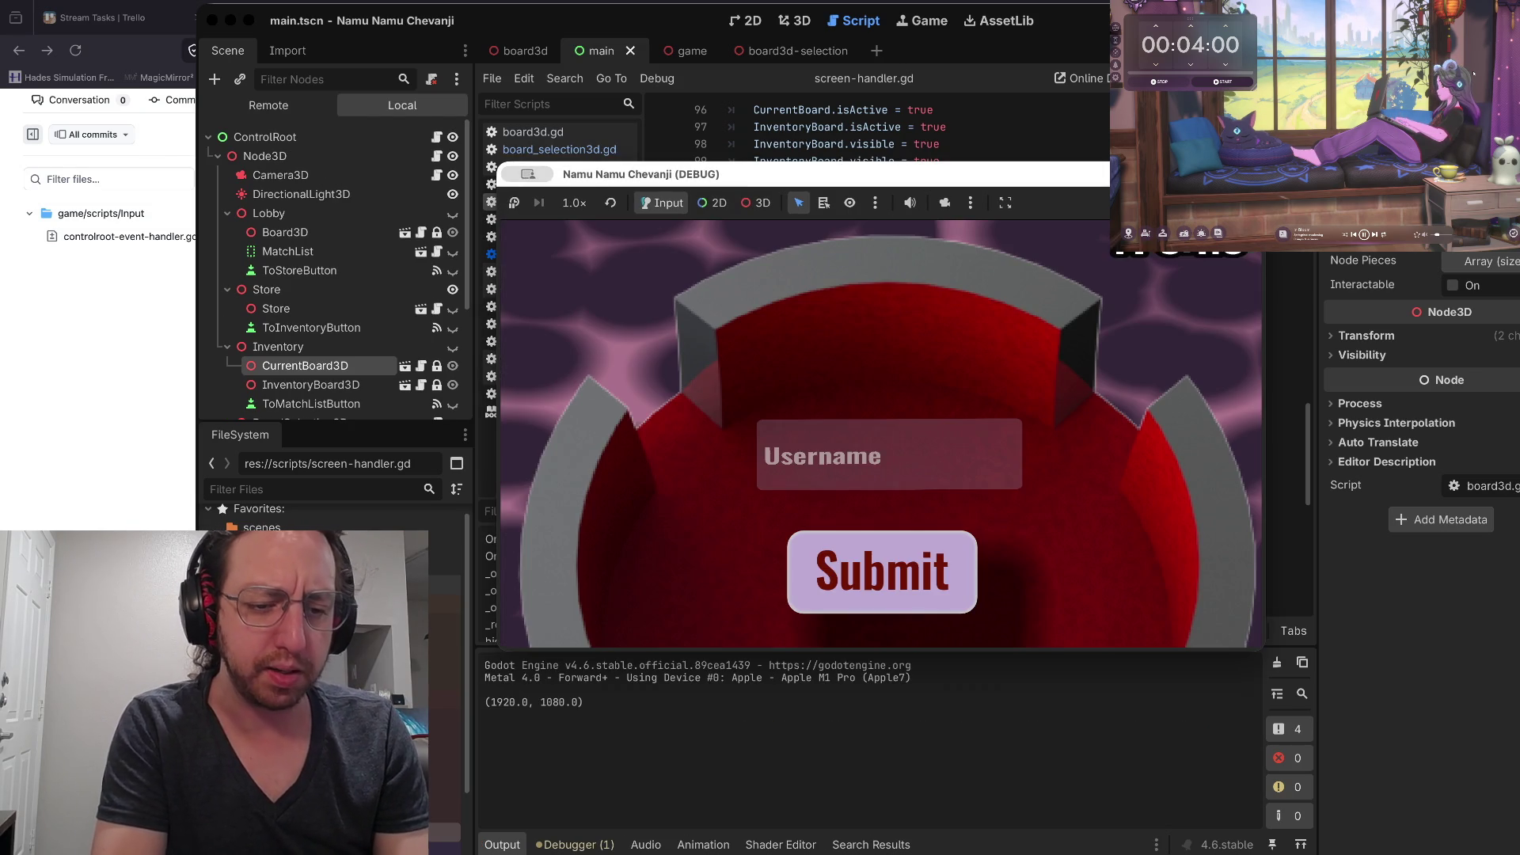
type("as")
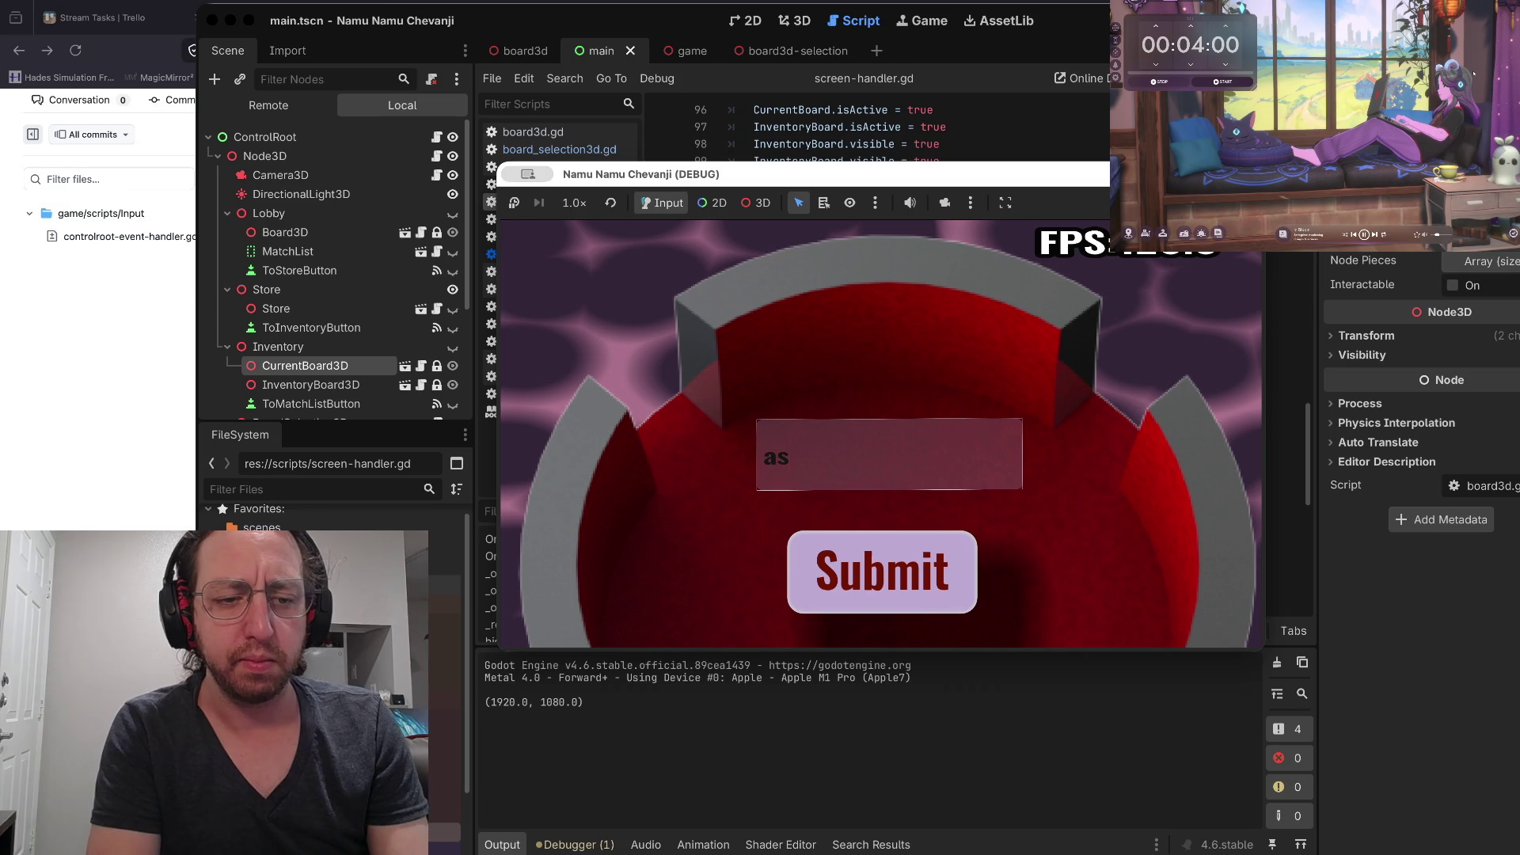
key("Return")
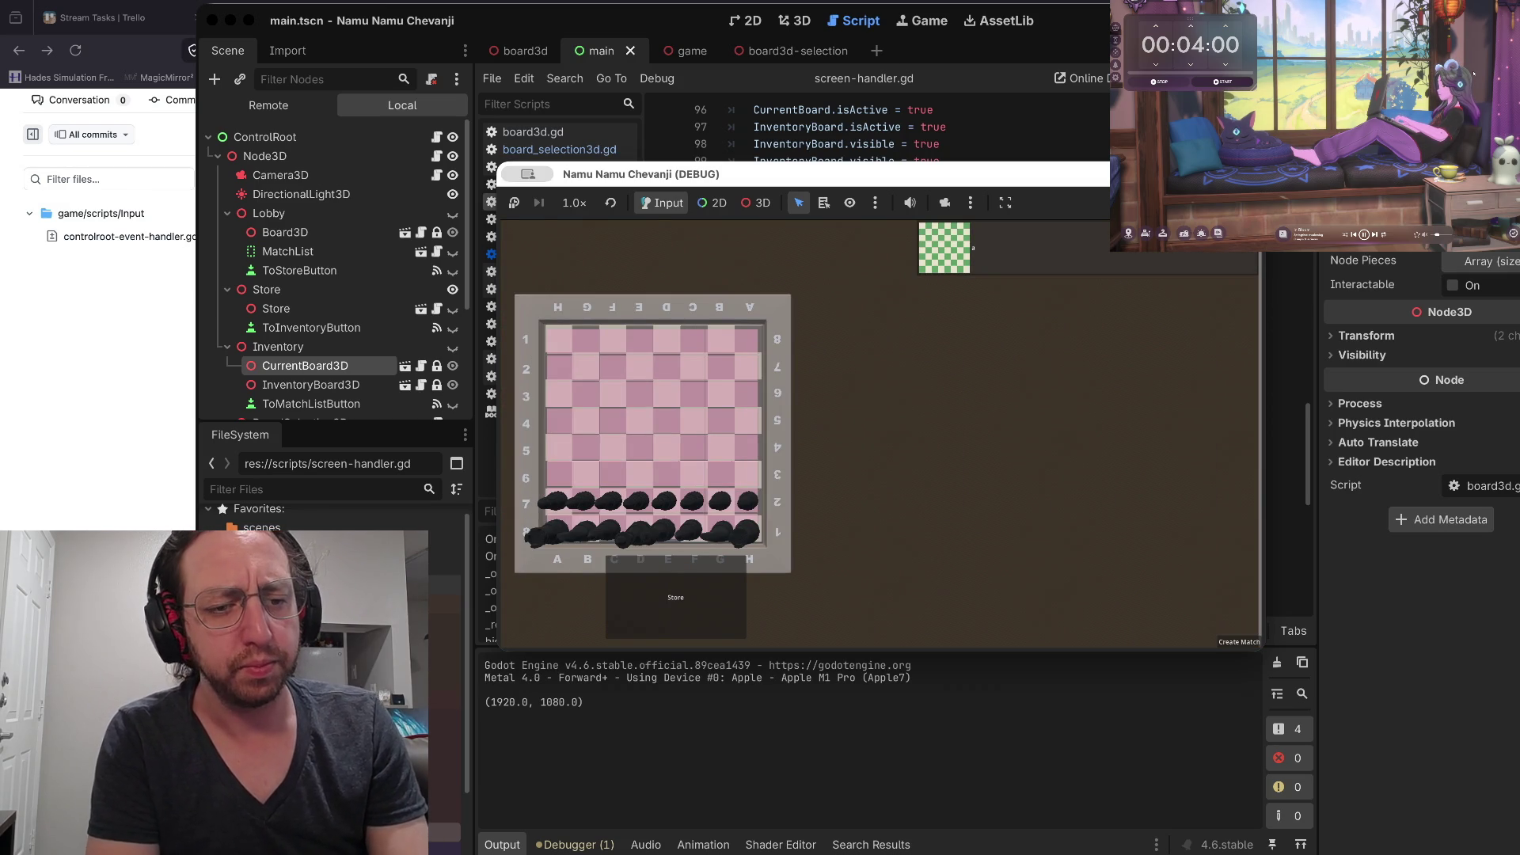
Open the in-game Store and pick a rook, which halts the game with five debugger errors
left_click(676, 597)
left_click(850, 443)
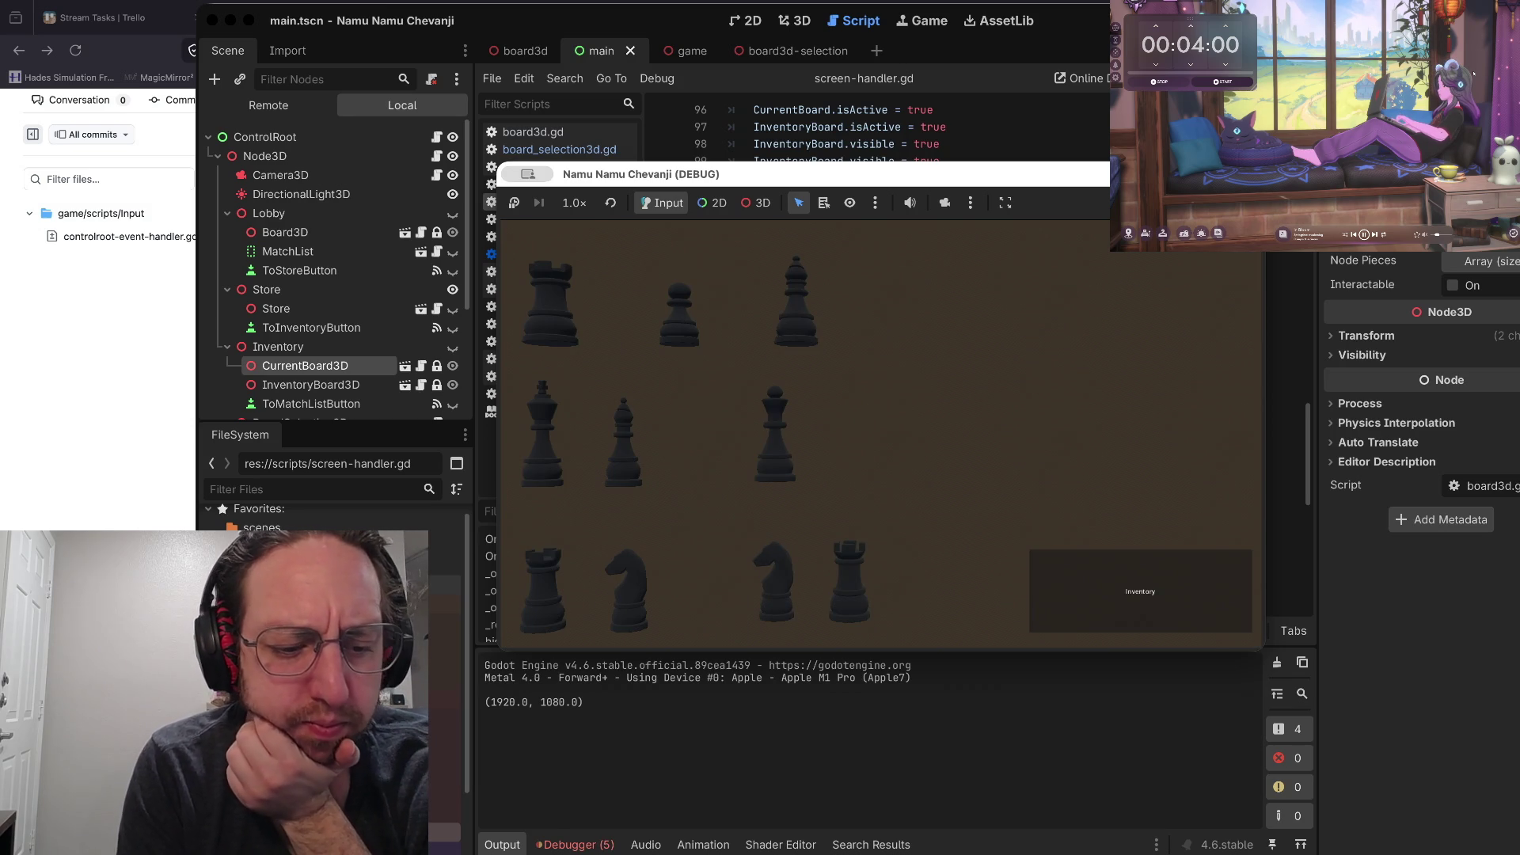
left_click(1141, 591)
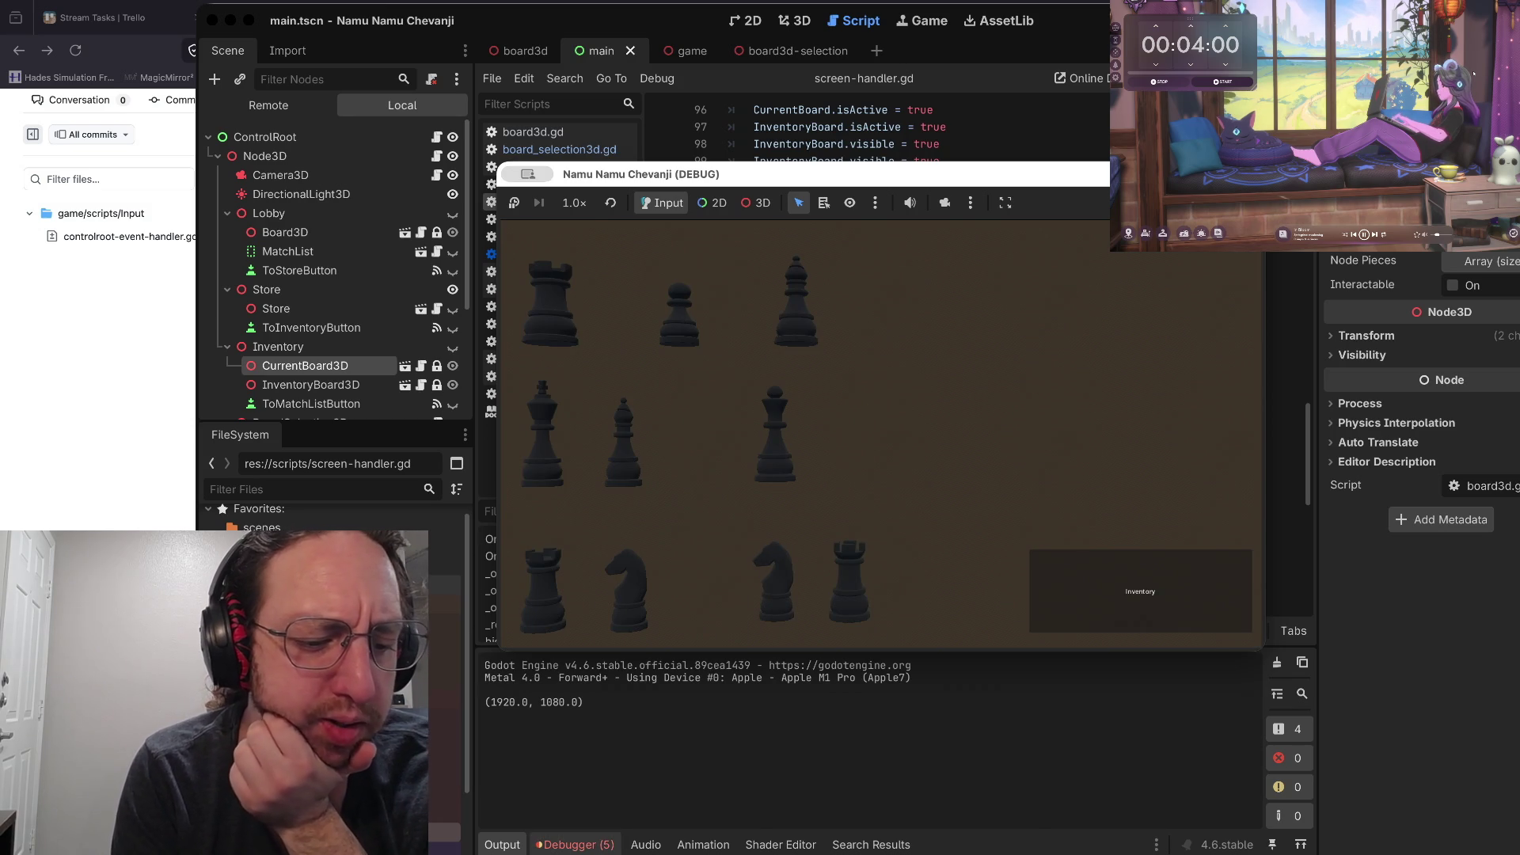
scroll(950, 317, "up", 2)
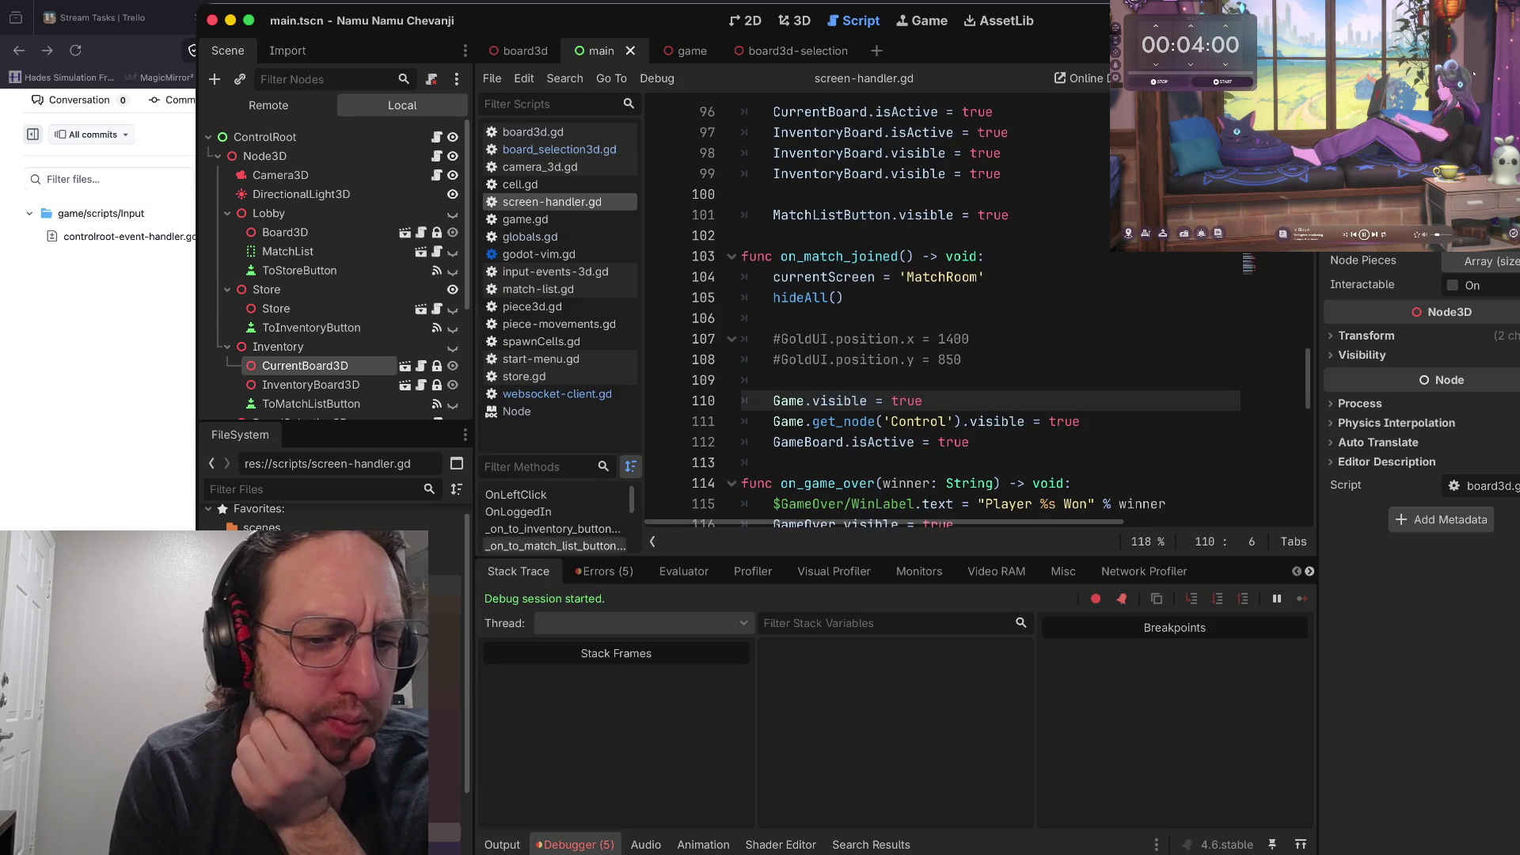
left_click(604, 571)
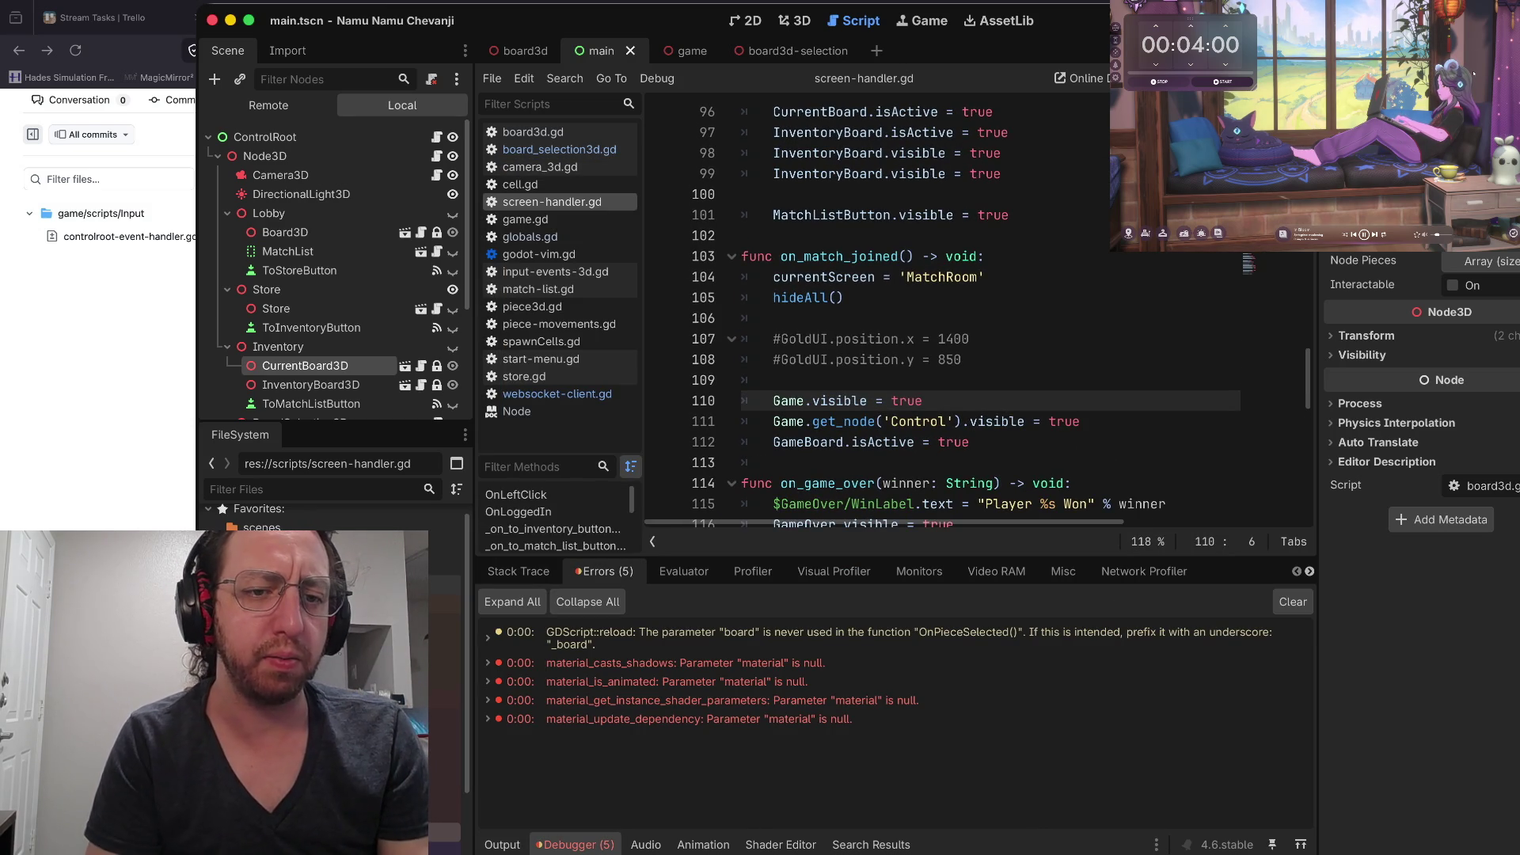
key("ctrl+minus")
key("ctrl+minus")
key("ctrl+minus")
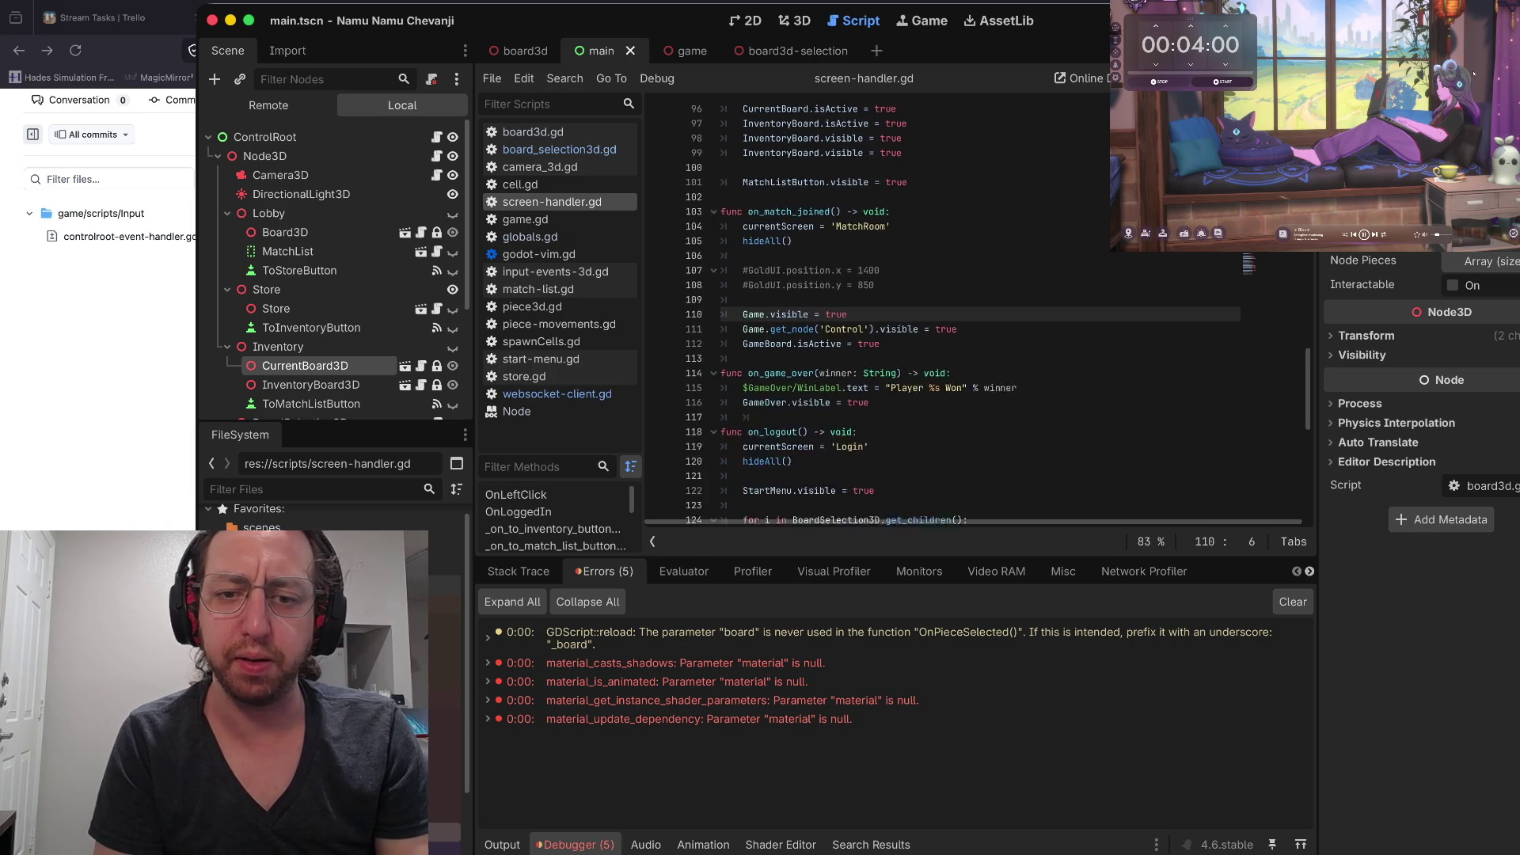
key("ctrl+equal")
key("ctrl+equal")
key("ctrl+equal")
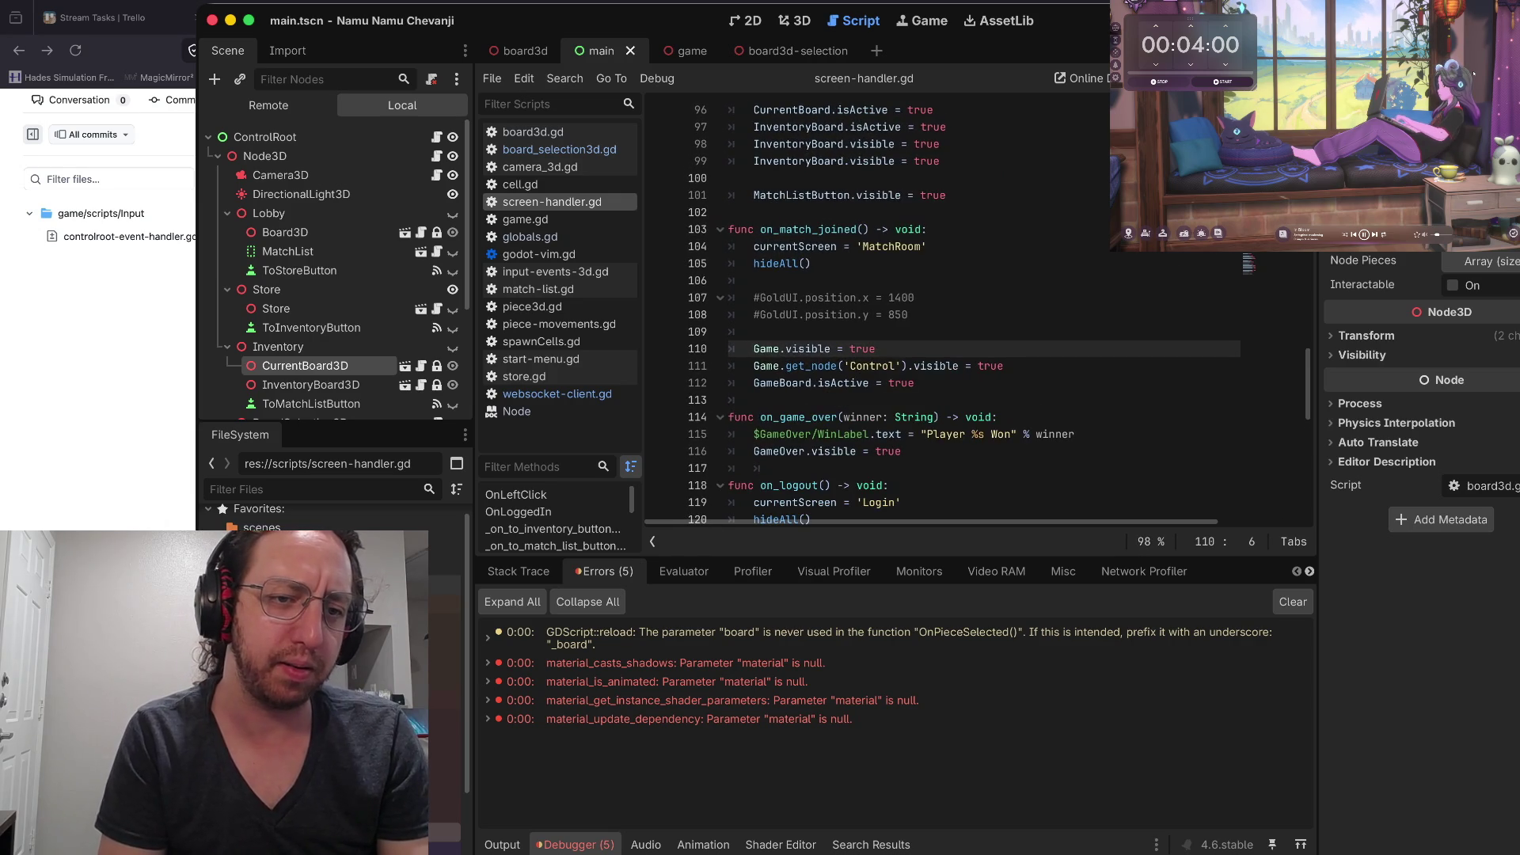
key("ctrl+minus")
key("ctrl+minus")
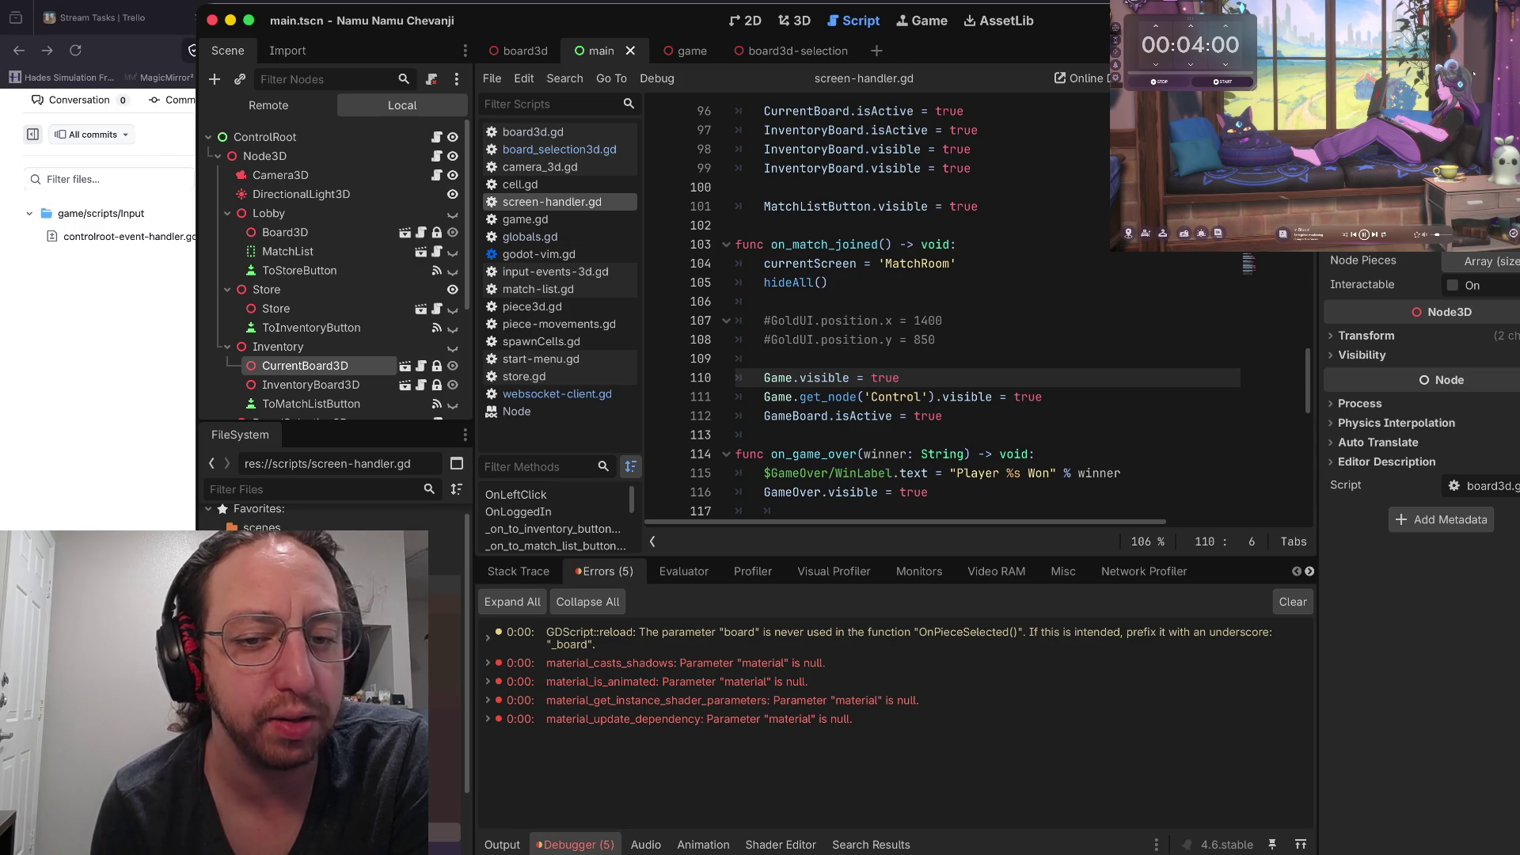
key("ctrl+minus")
key("ctrl+minus")
key("ctrl+minus")
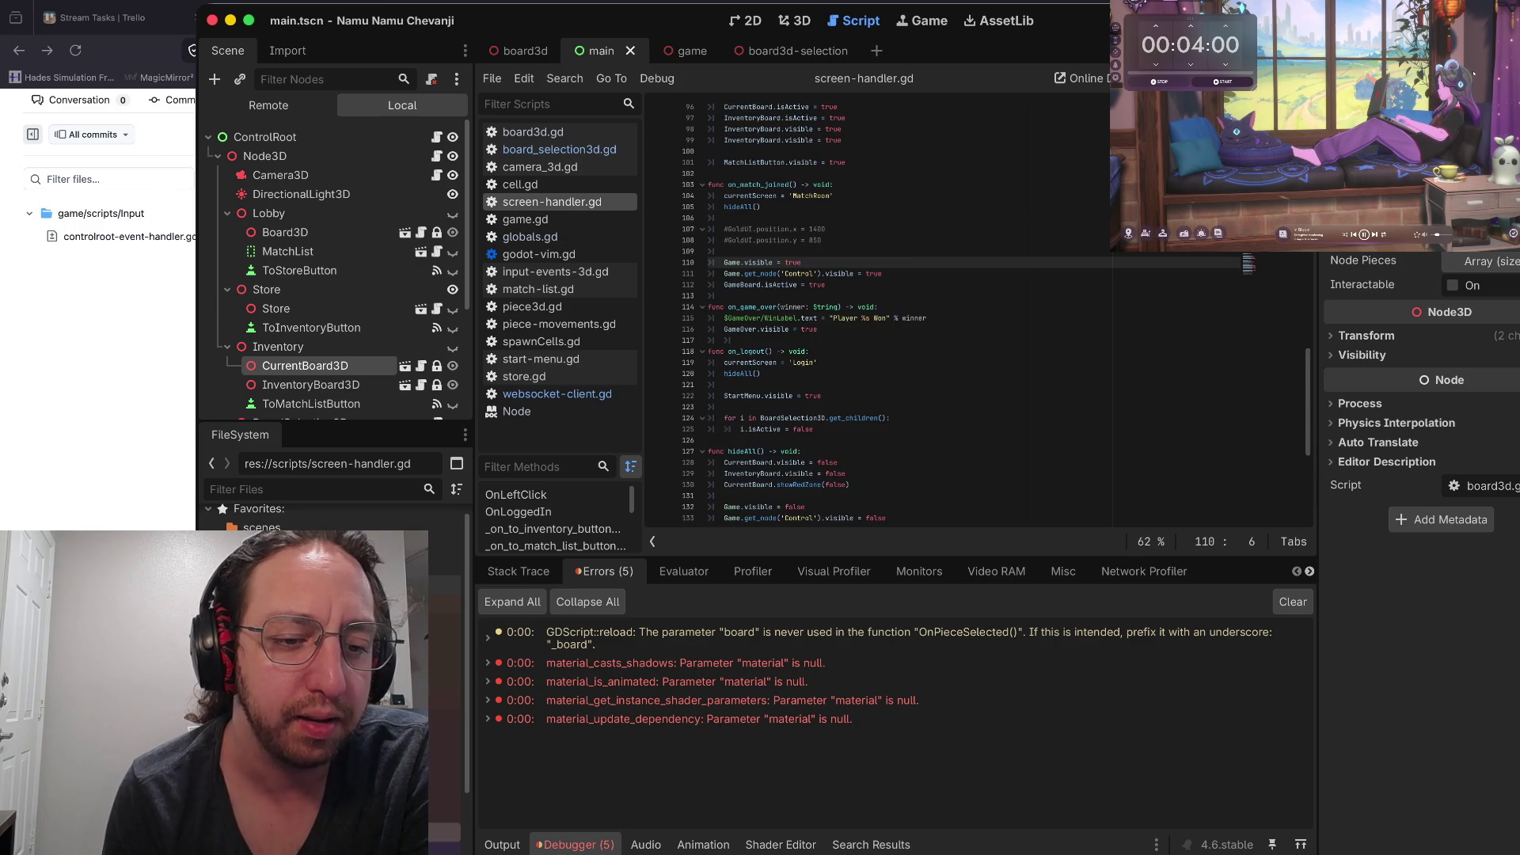
scroll(974, 309, "up", 10)
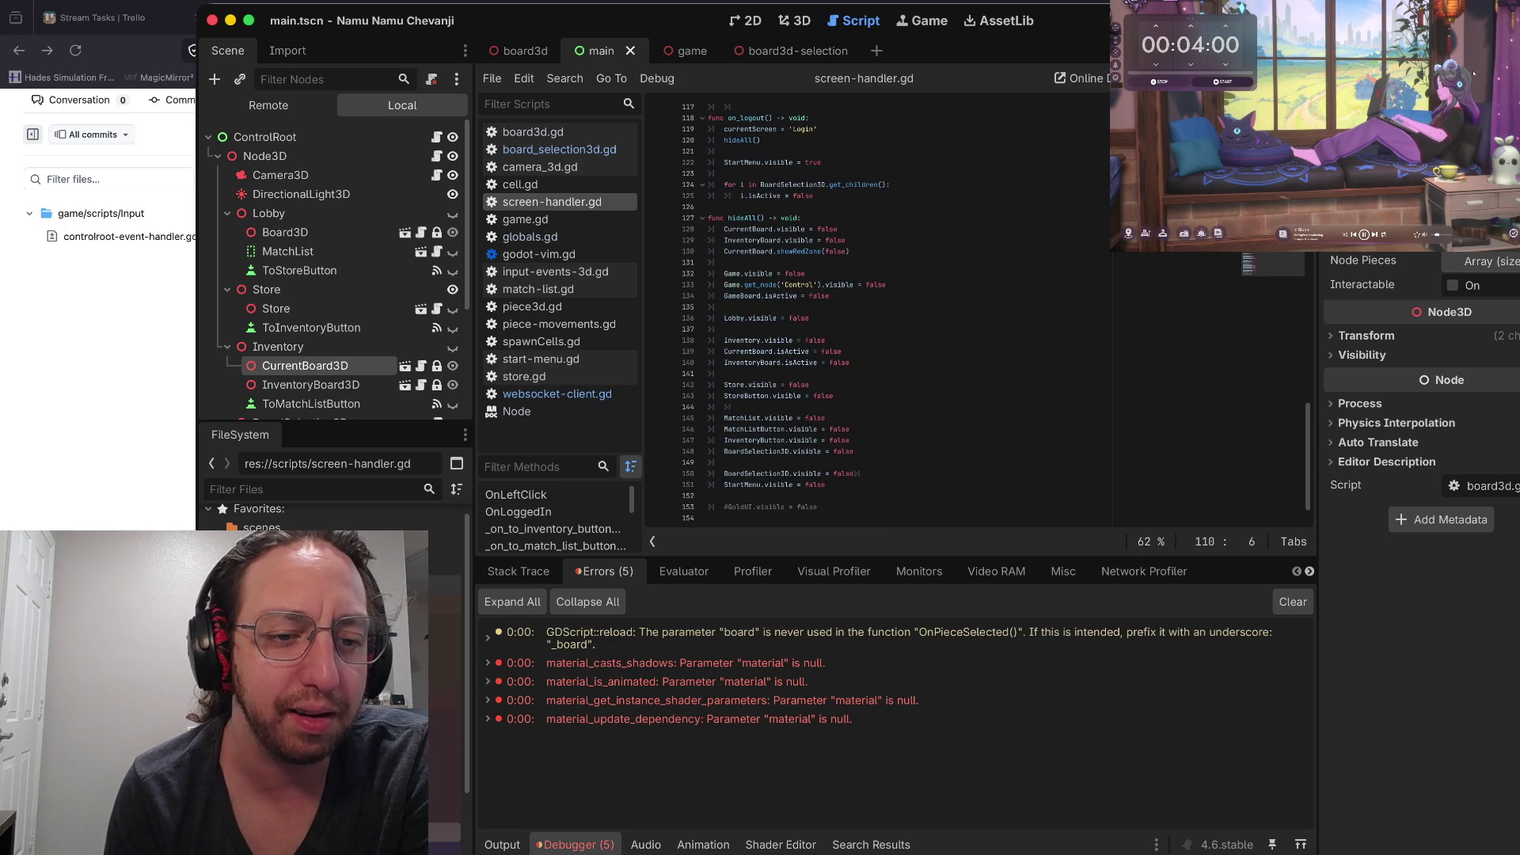
scroll(974, 309, "down", 15)
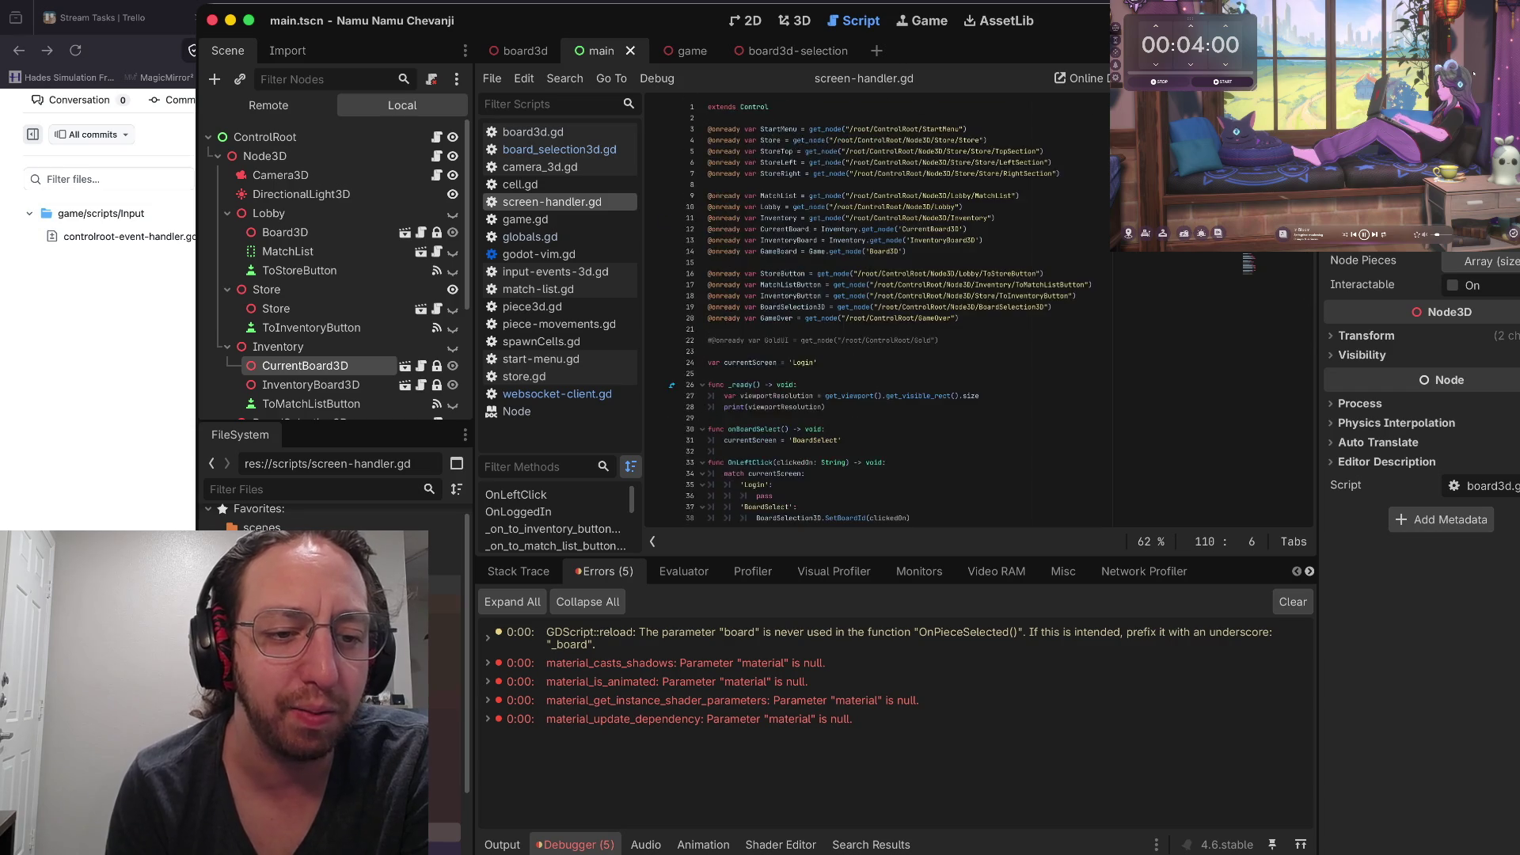
scroll(974, 309, "up", 10)
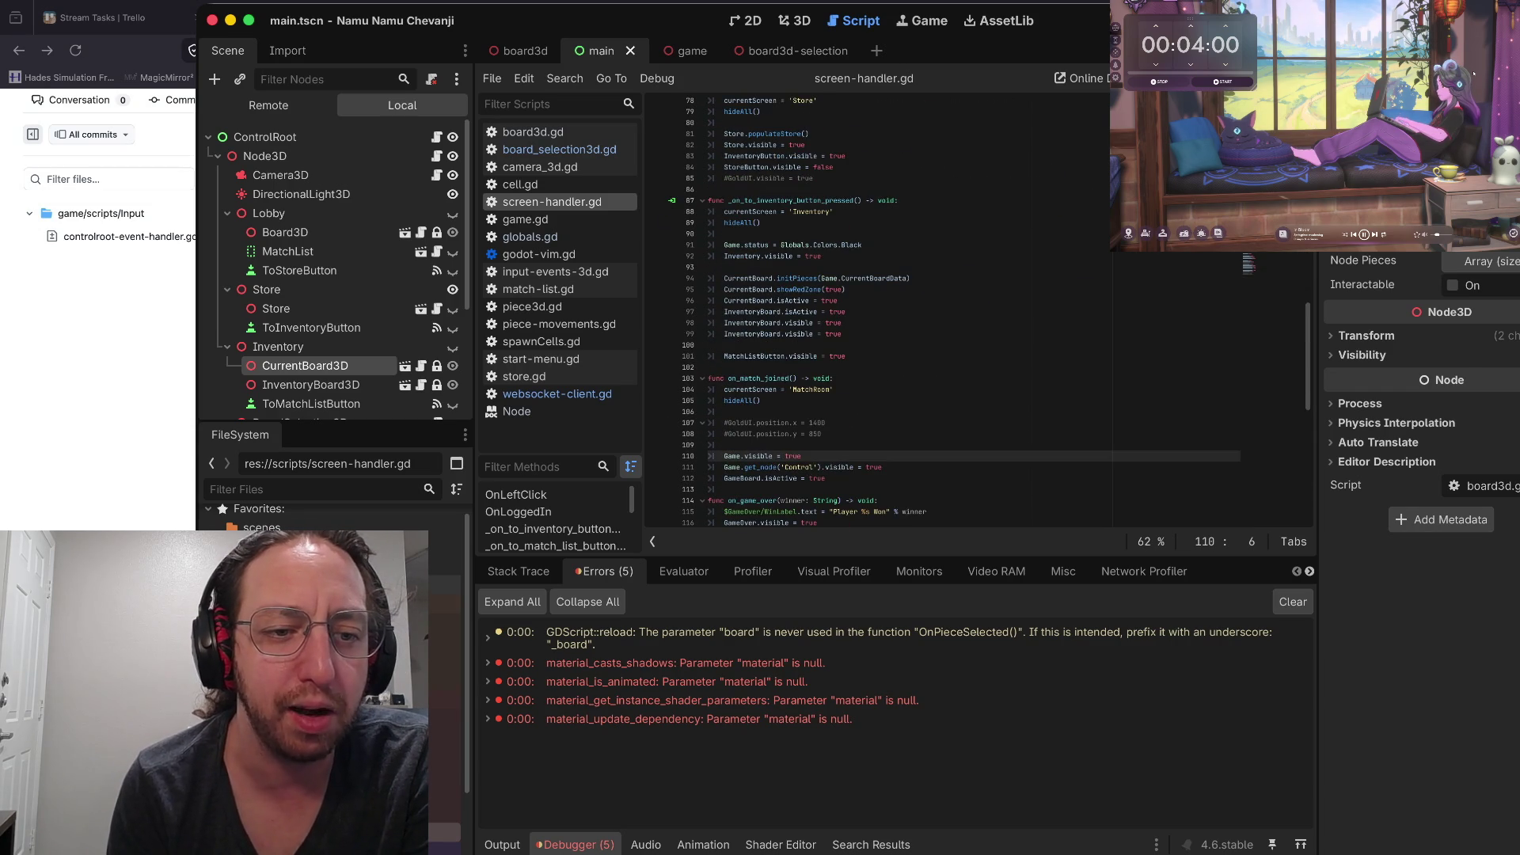
scroll(974, 309, "up", 15, "ctrl")
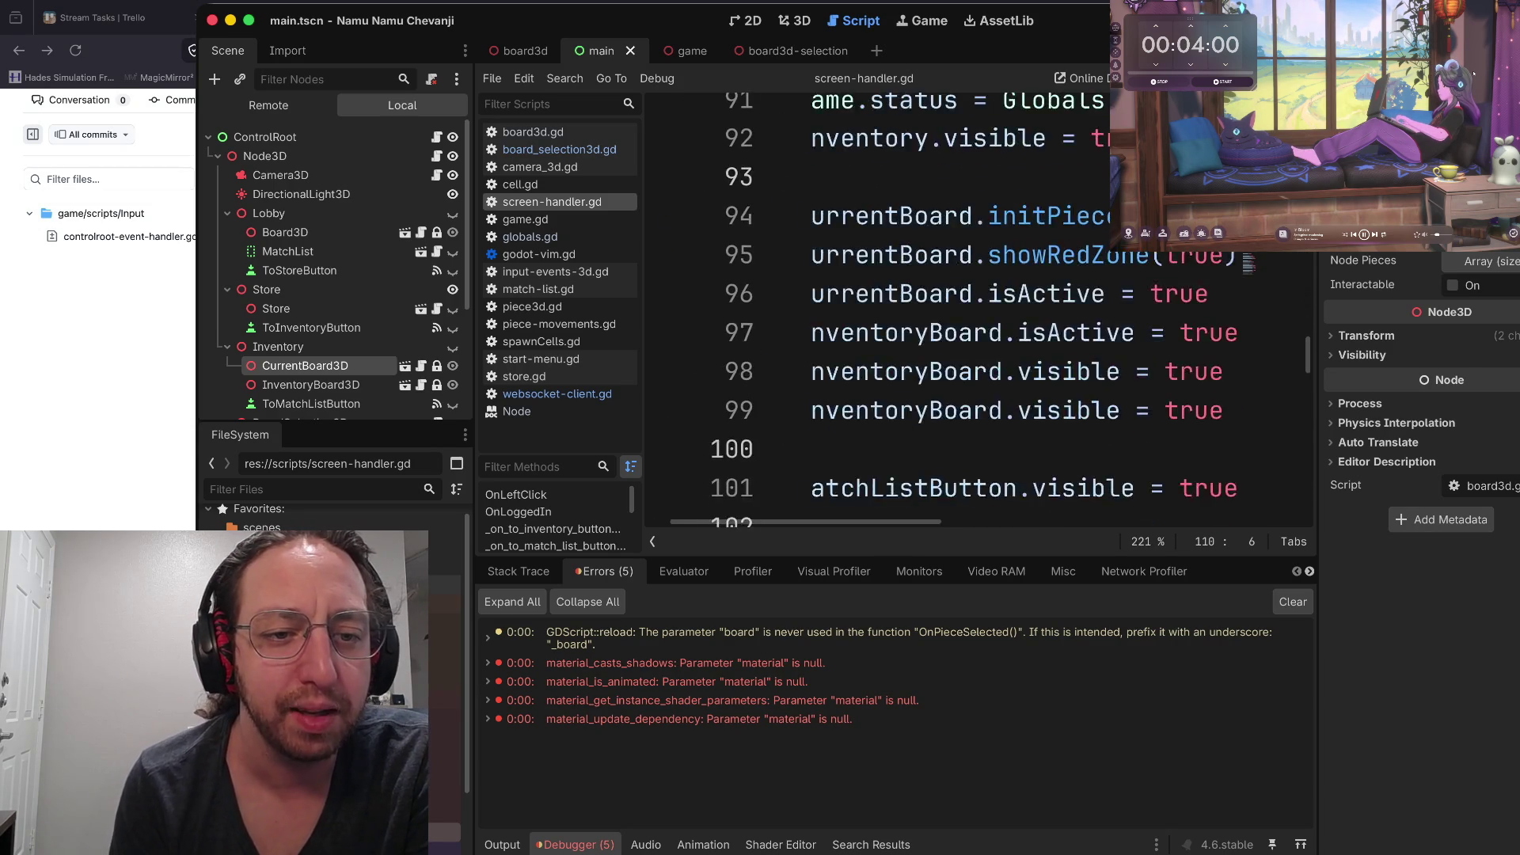
scroll(974, 309, "down", 12, "ctrl")
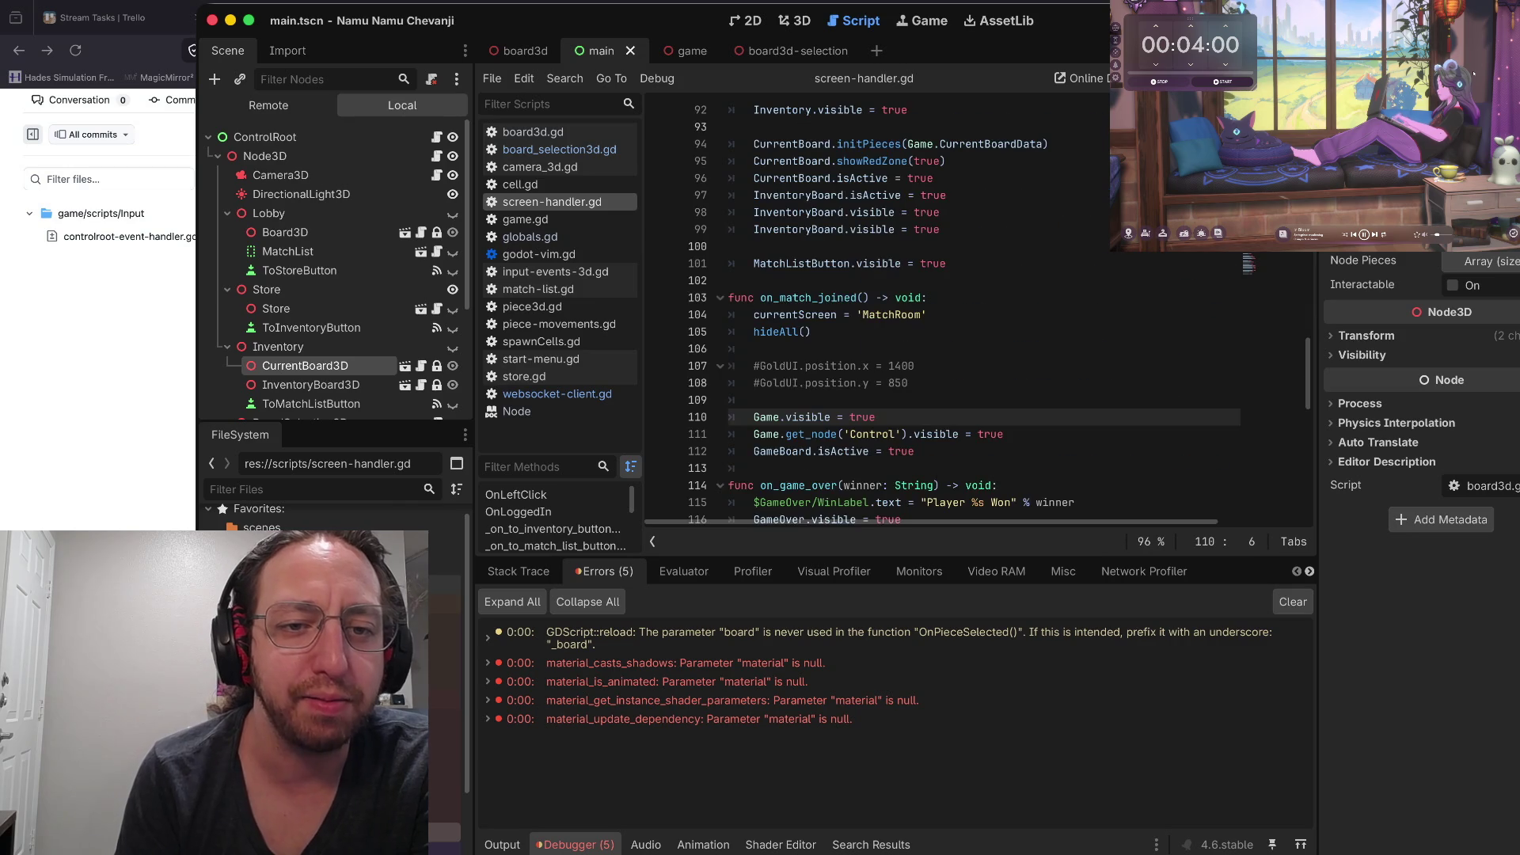
scroll(973, 309, "up", 3)
scroll(974, 309, "down", 5)
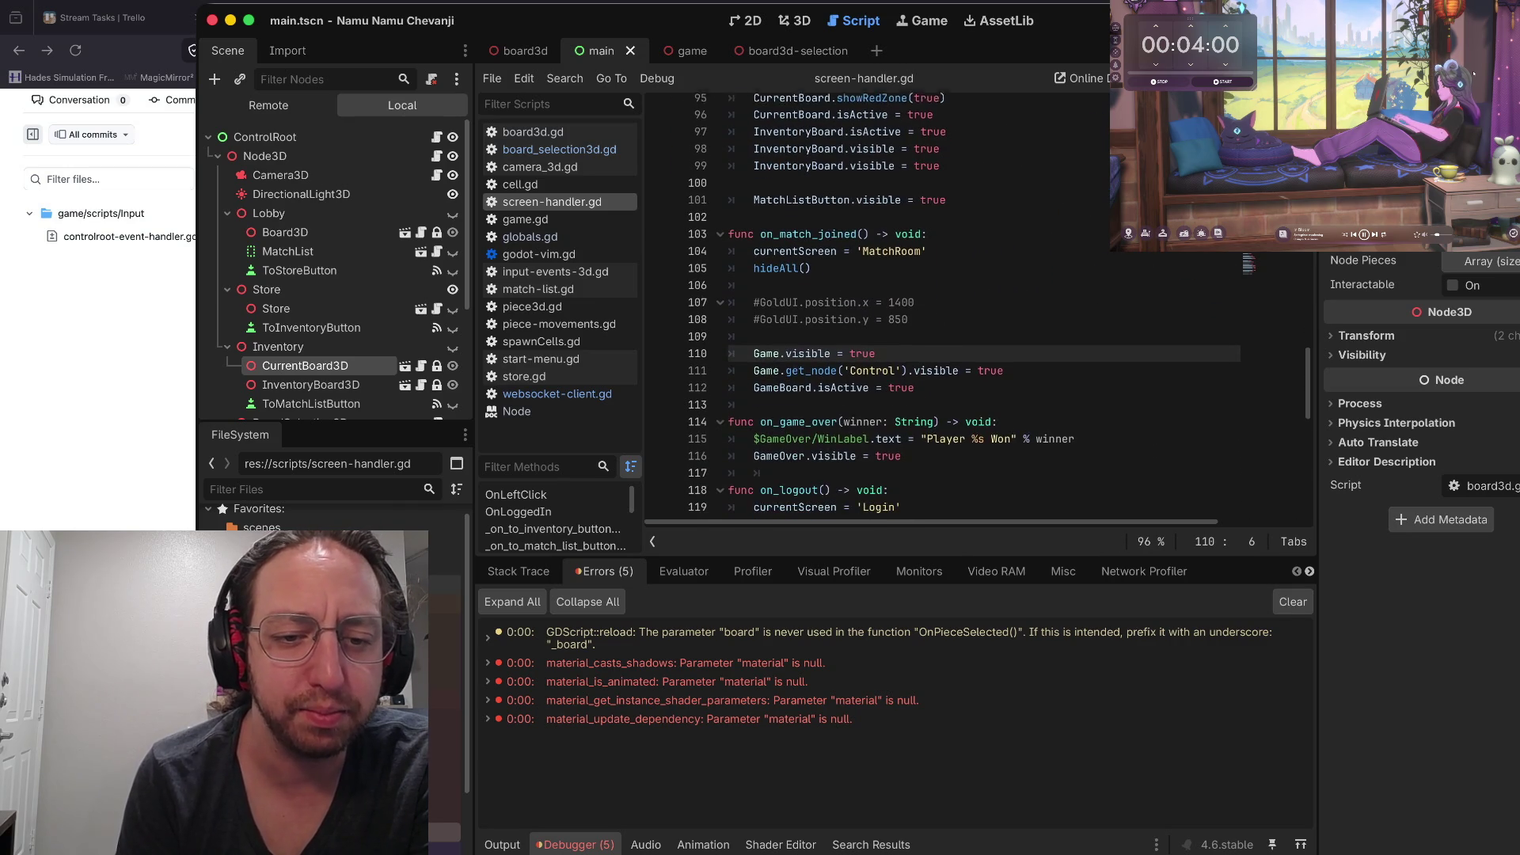
scroll(974, 309, "down", 3)
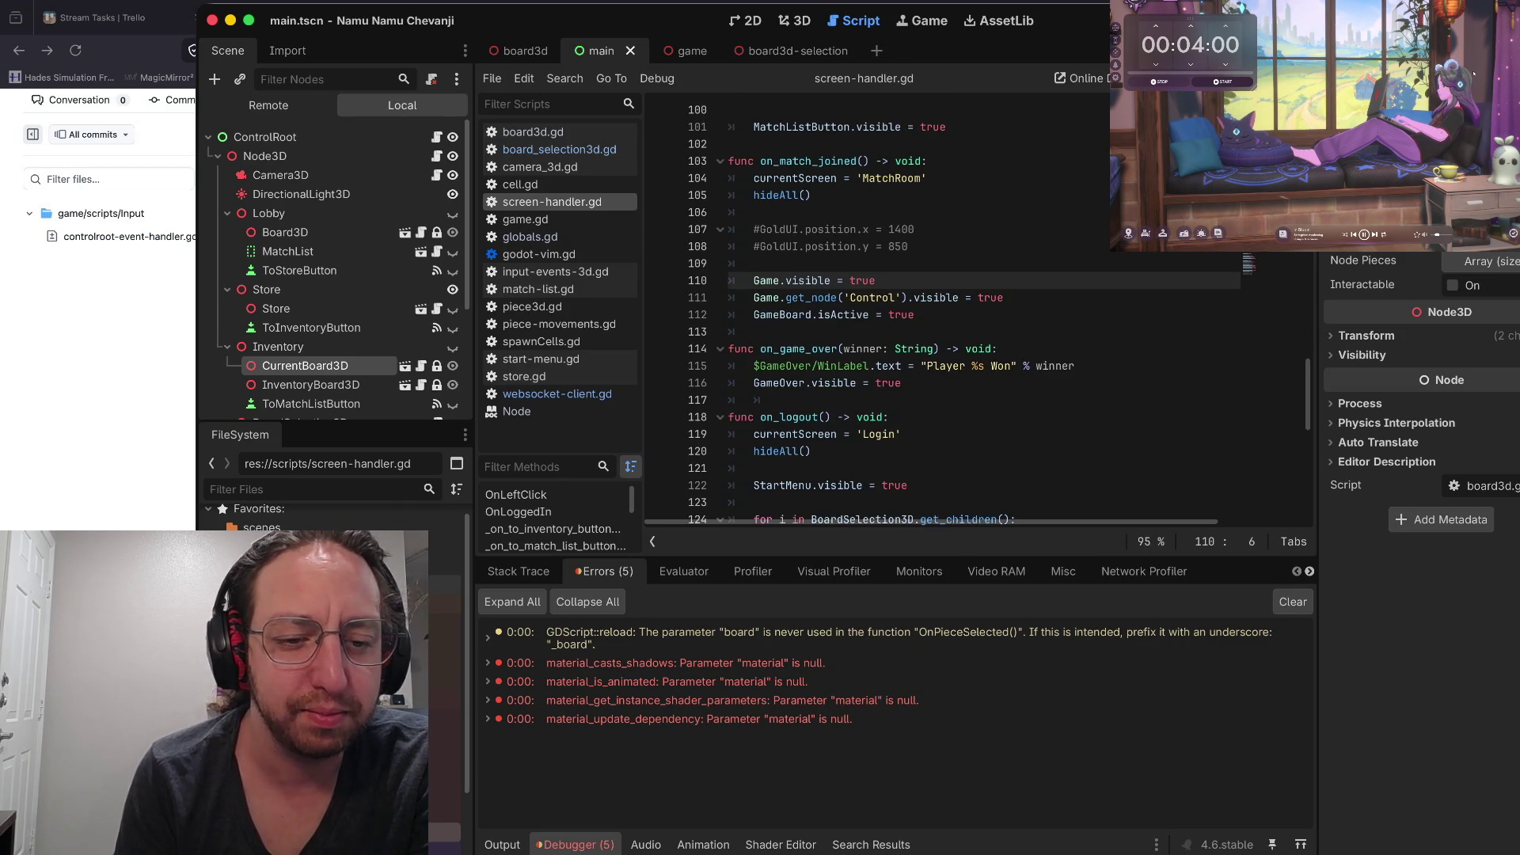
scroll(973, 309, "down", 2, "ctrl")
scroll(974, 309, "down", 6)
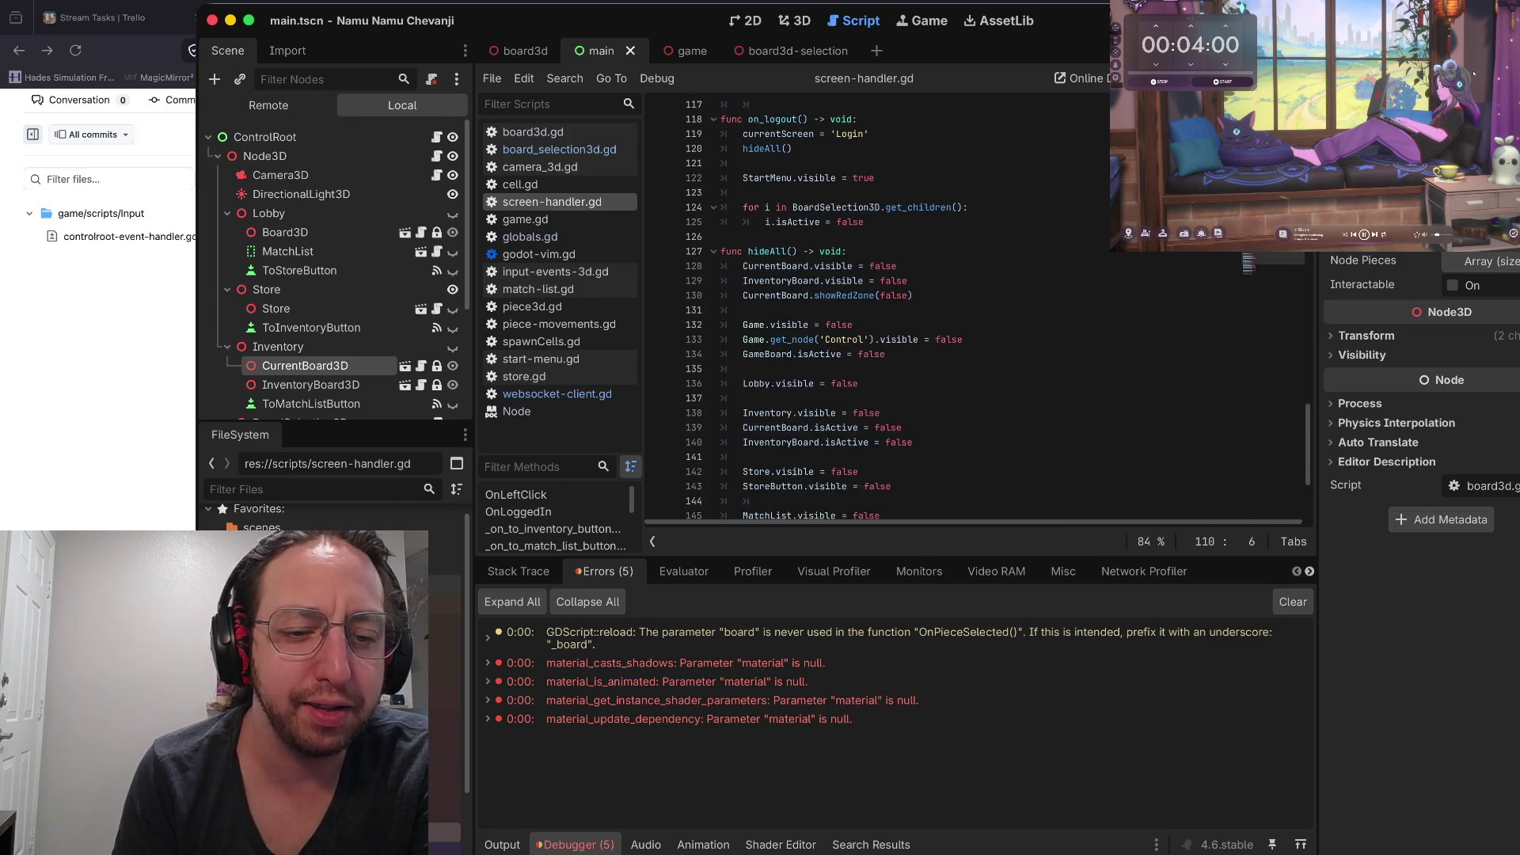
scroll(974, 309, "down", 3)
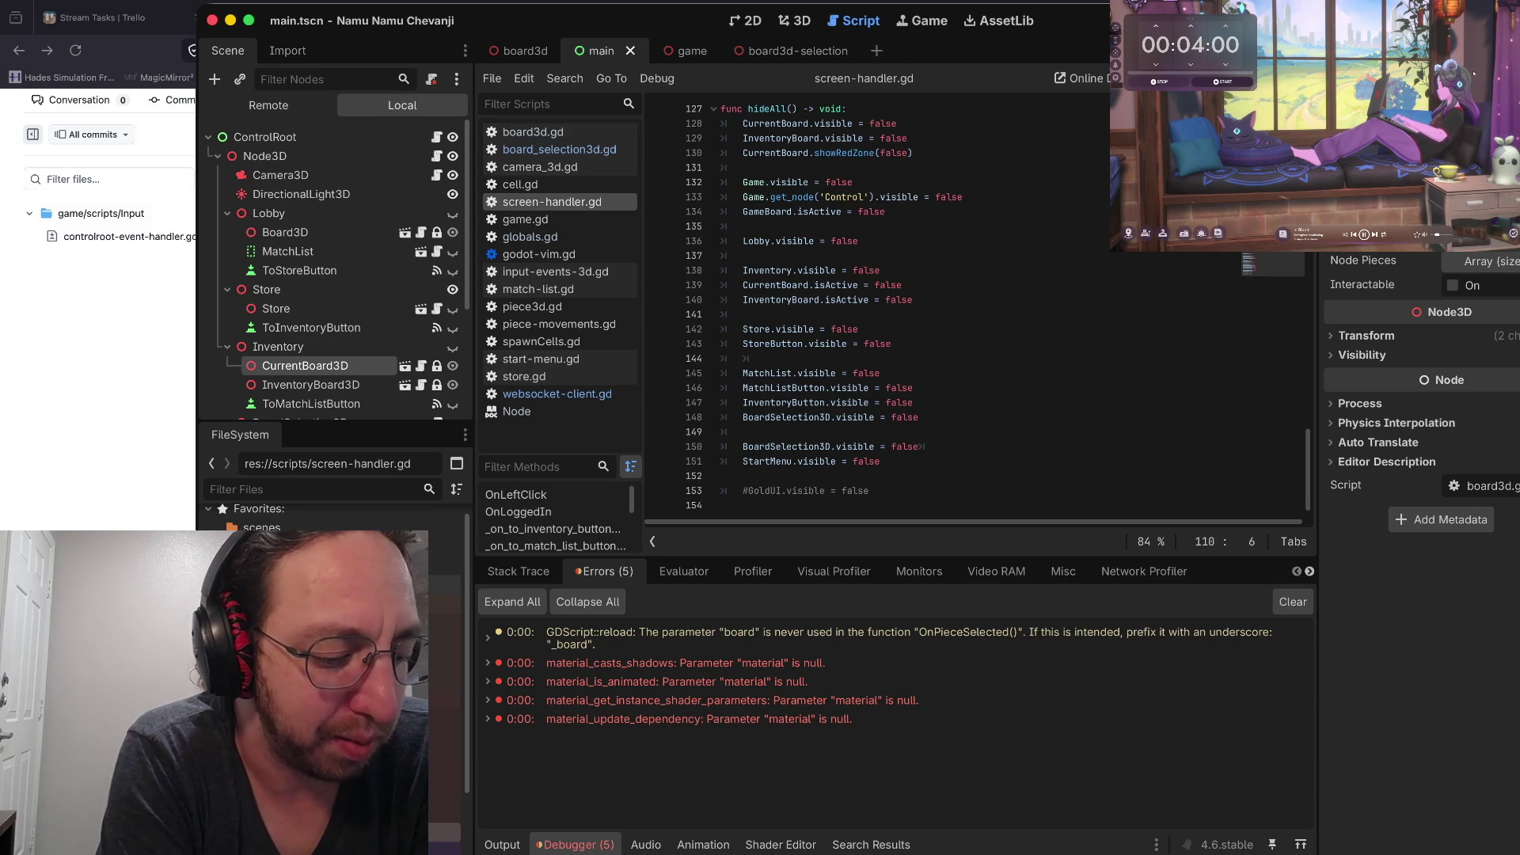
Step through the Inventory, Store and MatchListButton visibility lines in hideAll()
left_click(881, 270)
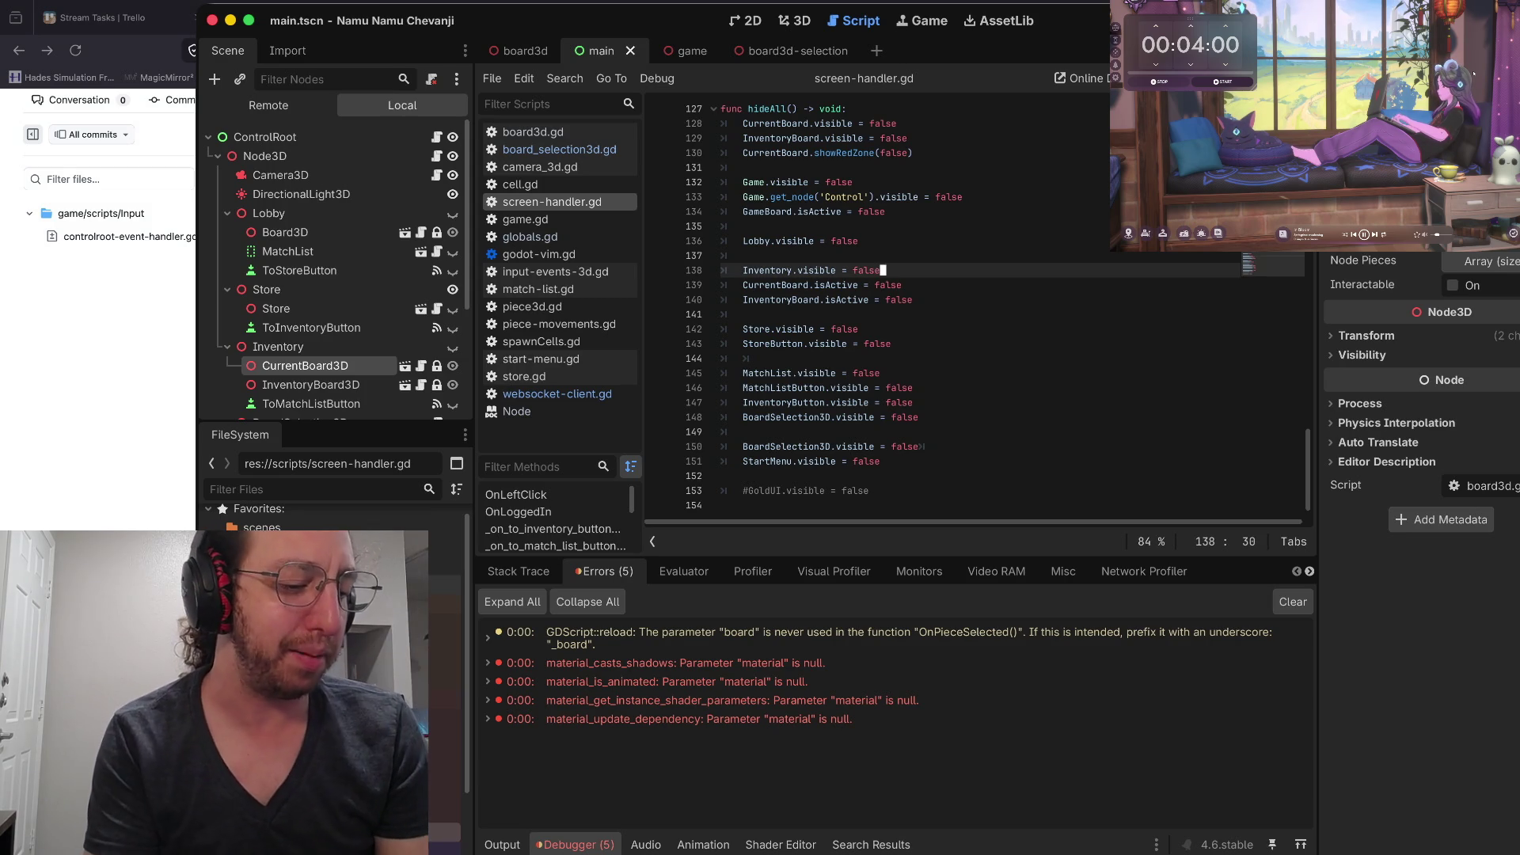
key("Down")
key("Down")
key("Down")
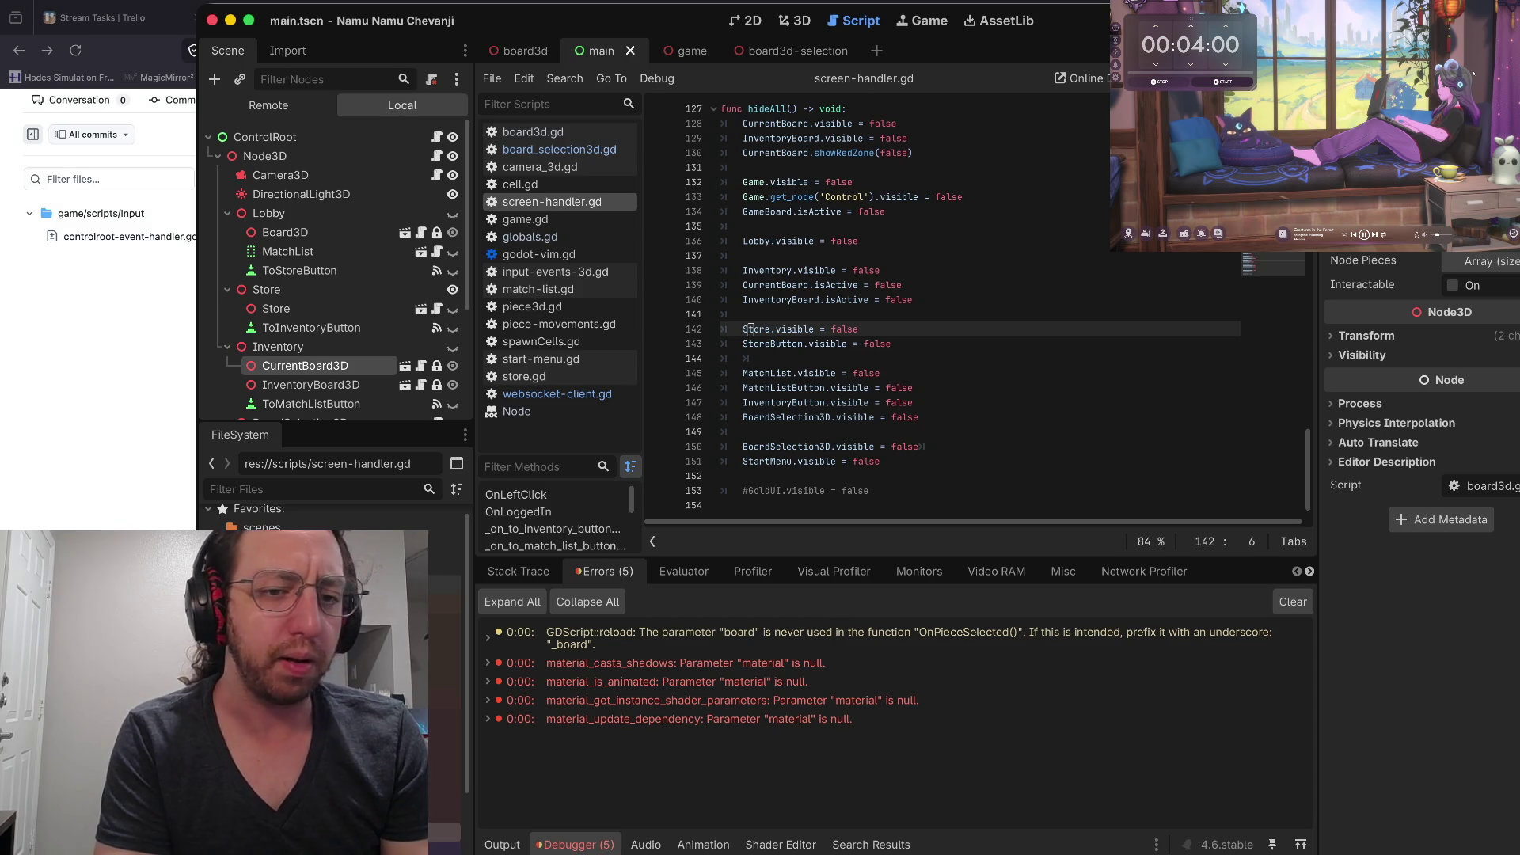
key("j")
key("j")
key("j")
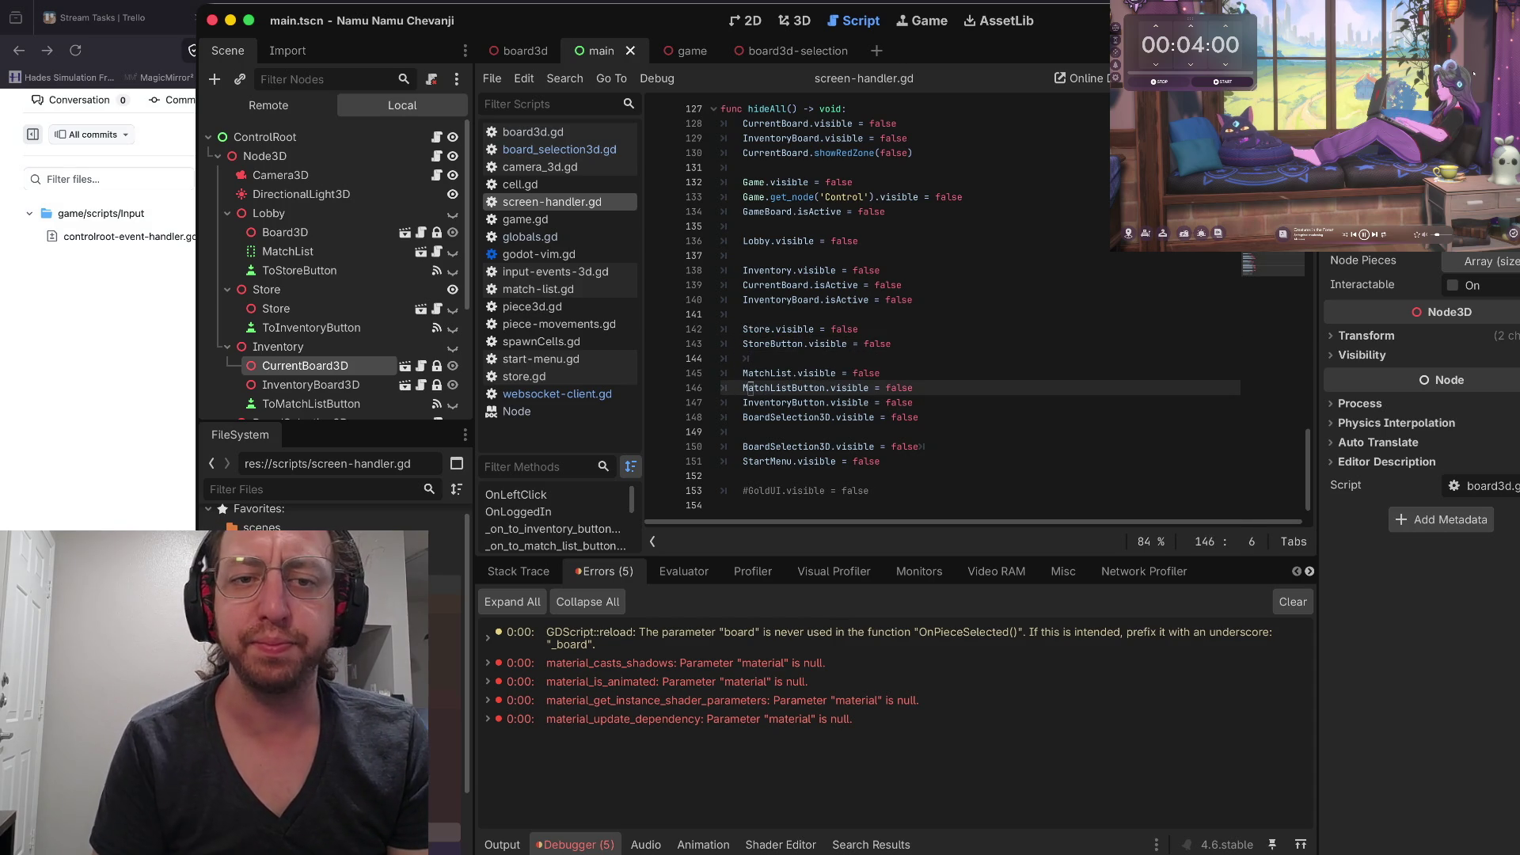
Zoom the code in and back to 100%, then select the hideAll code to the file's end
key("ctrl+equal")
key("ctrl+equal")
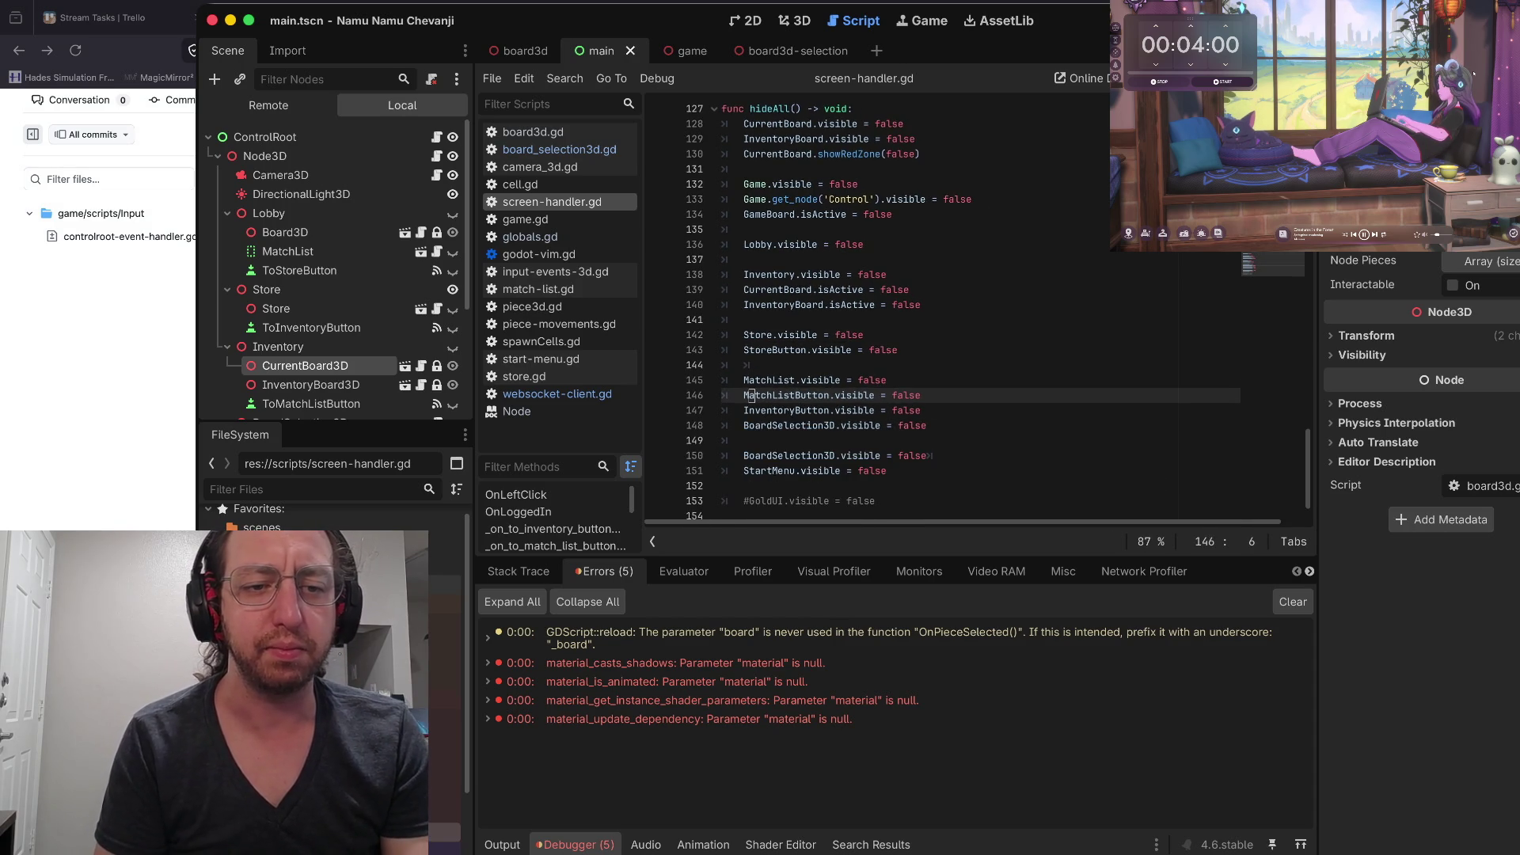
key("ctrl+equal")
key("ctrl+equal")
key("ctrl+equal")
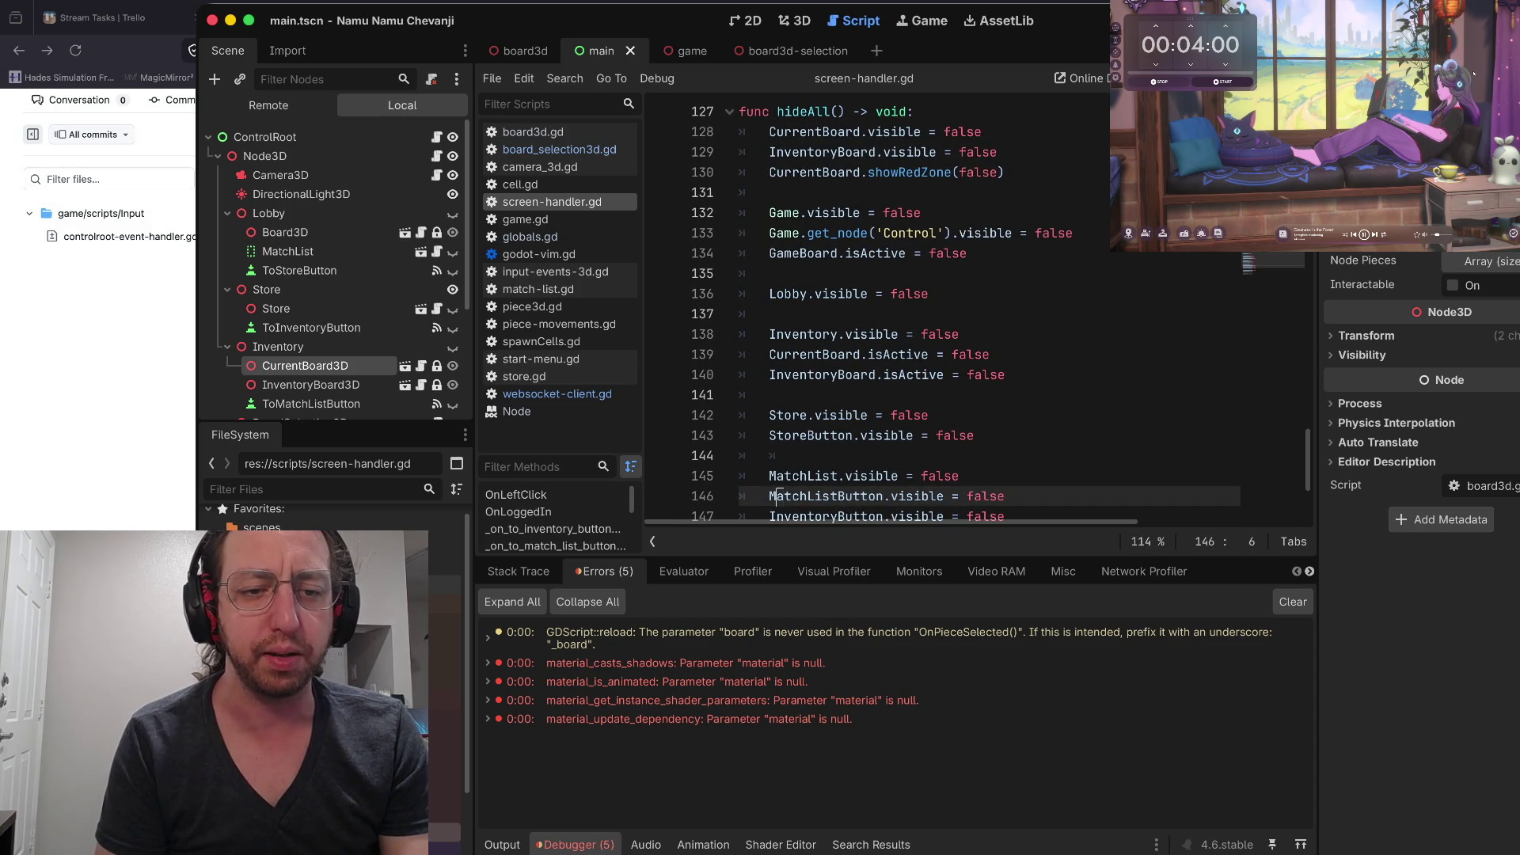
key("ctrl+minus")
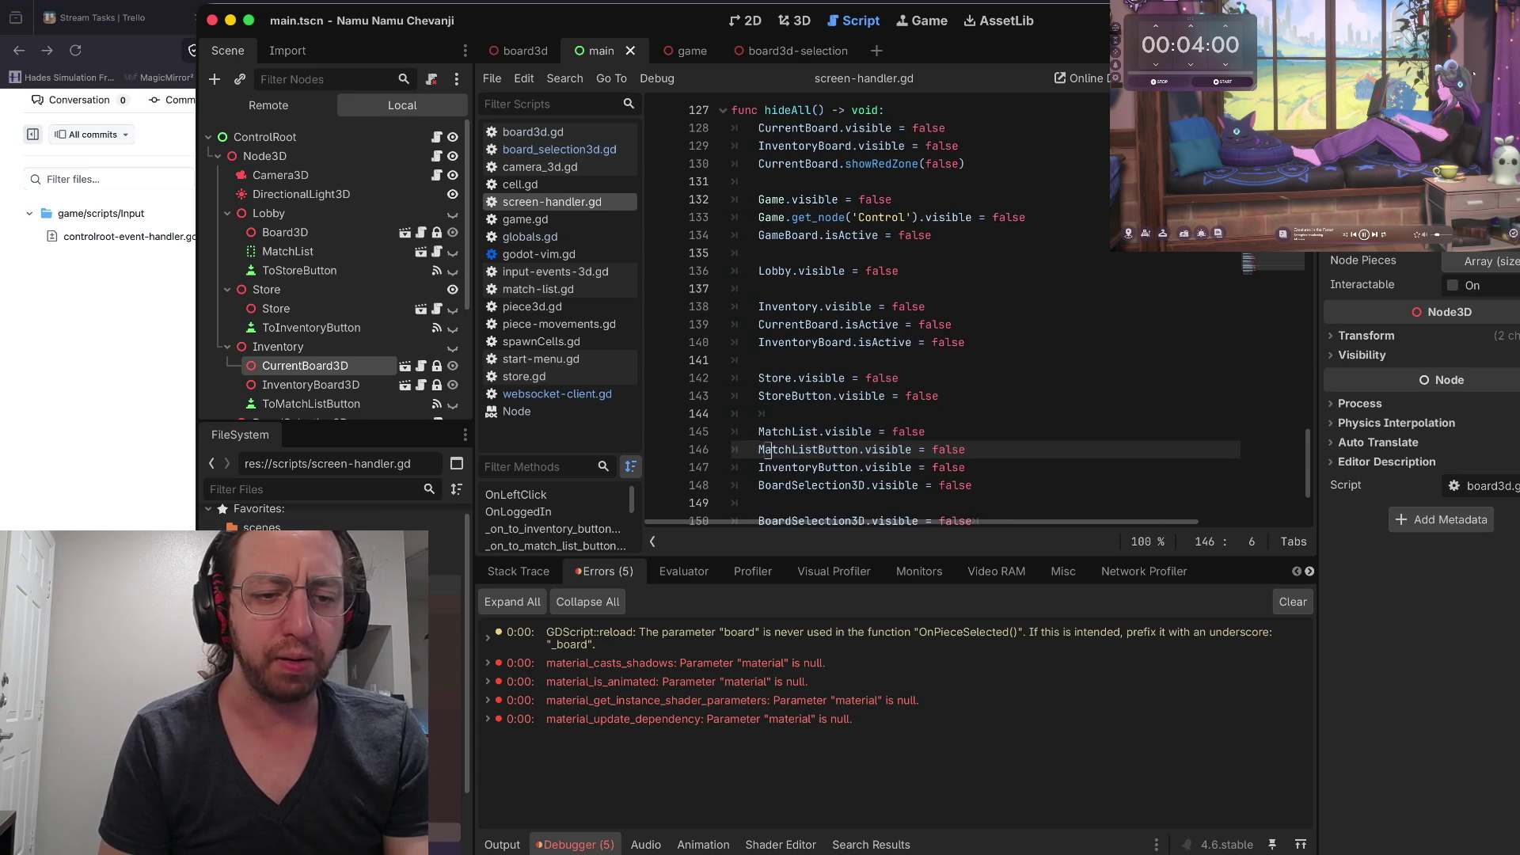
key("ctrl+minus")
key("ctrl+a")
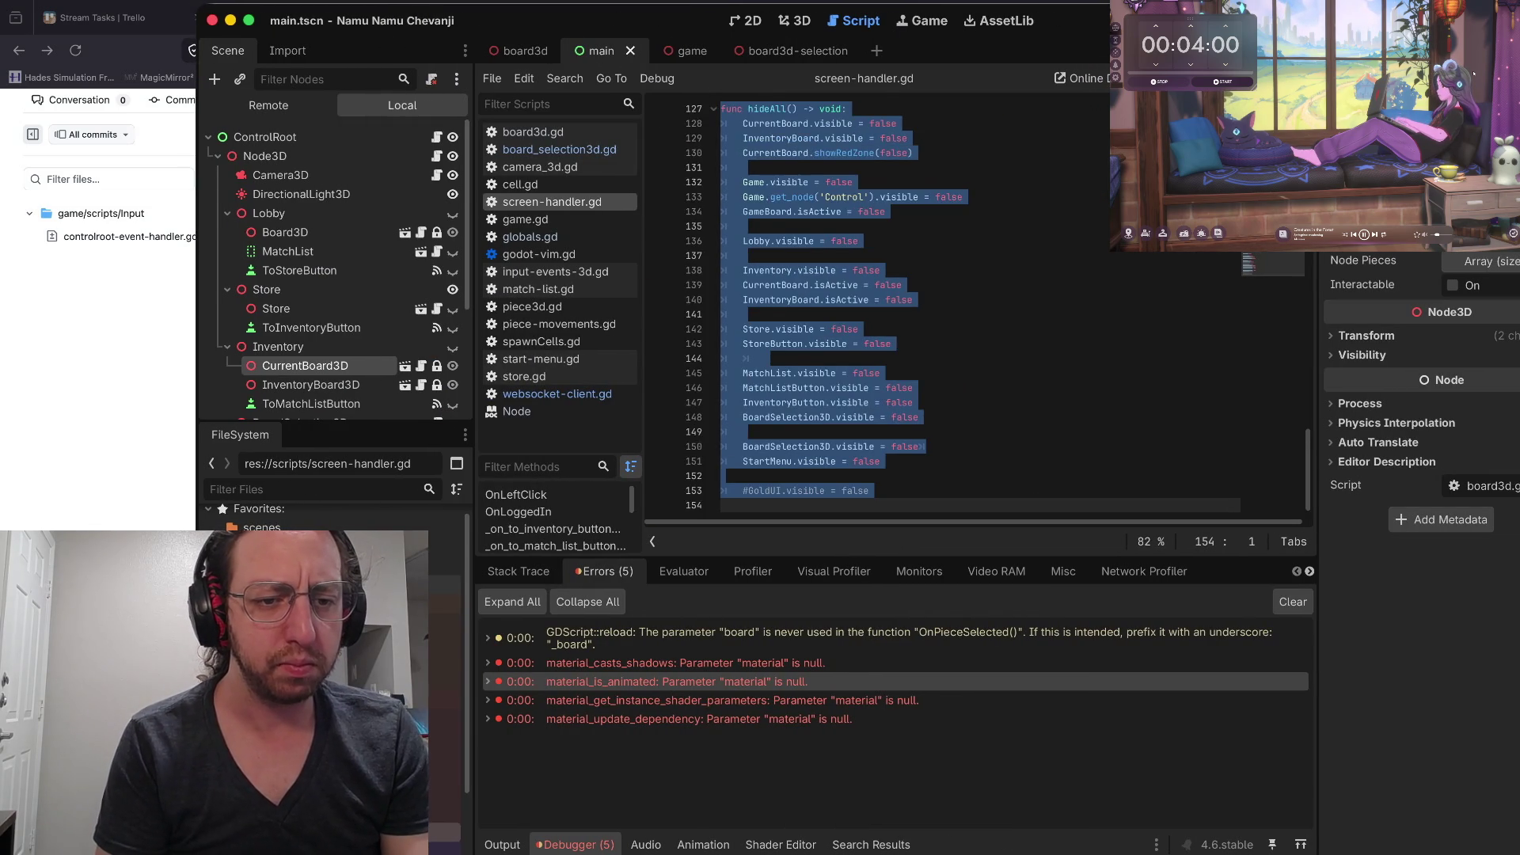
scroll(982, 309, "up", 2)
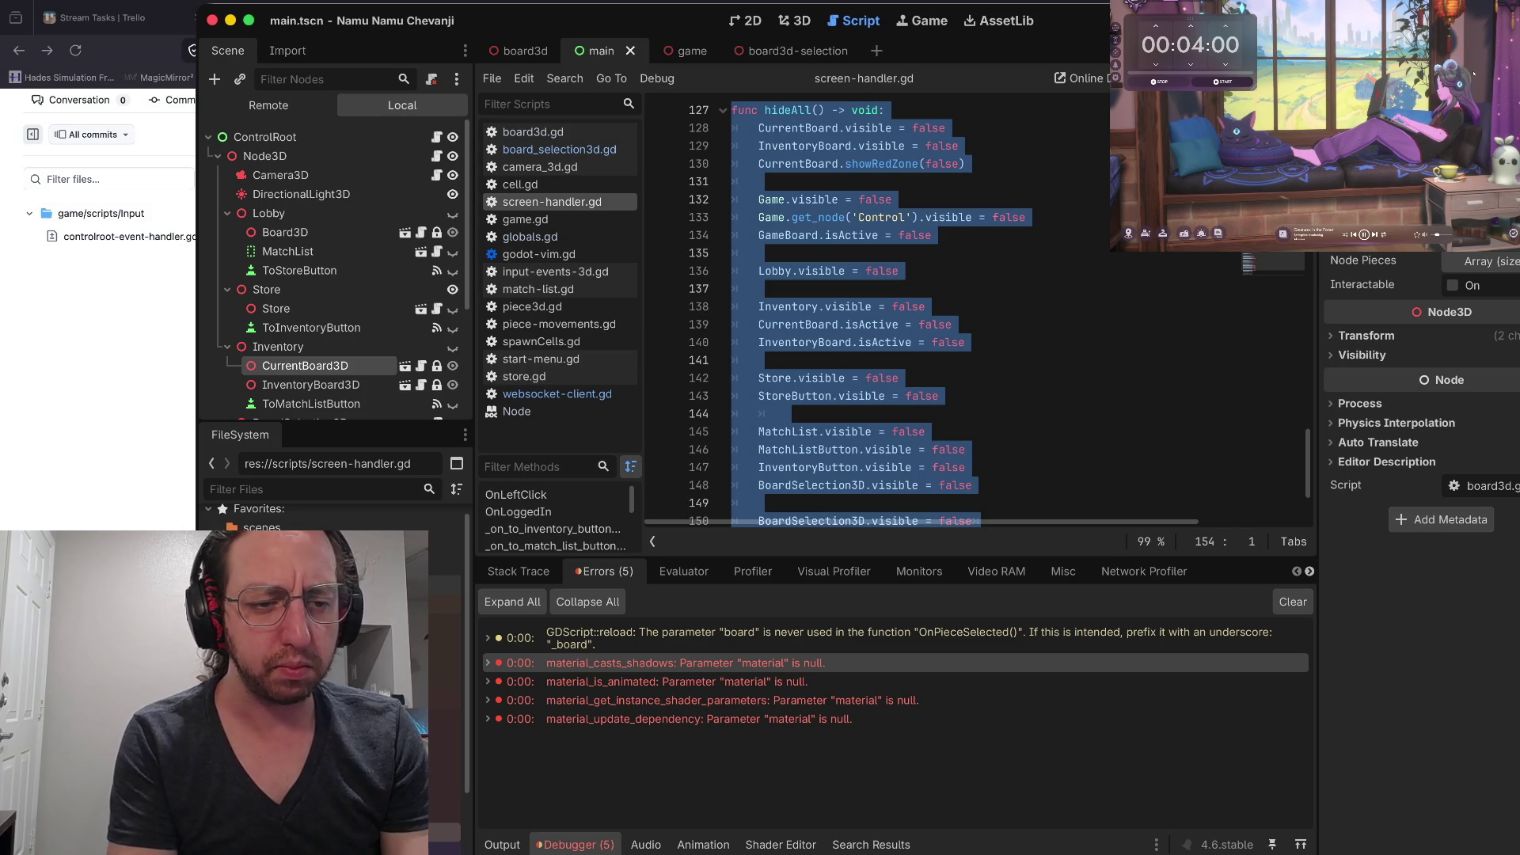
Run the game, submit a test username, inspect the boards of dark pieces, then quit the game
key("super+b")
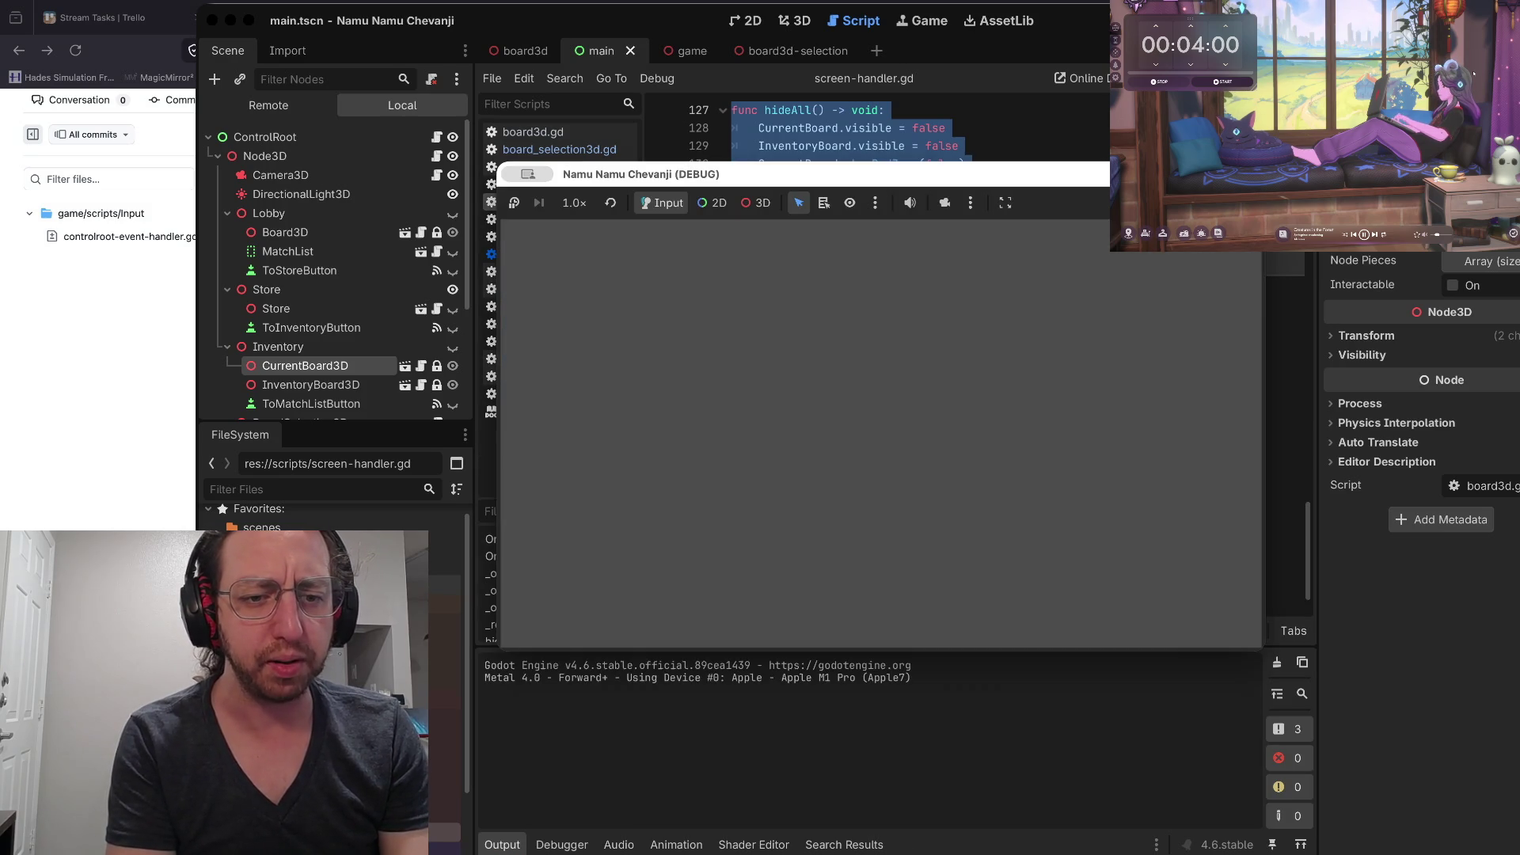
type("a")
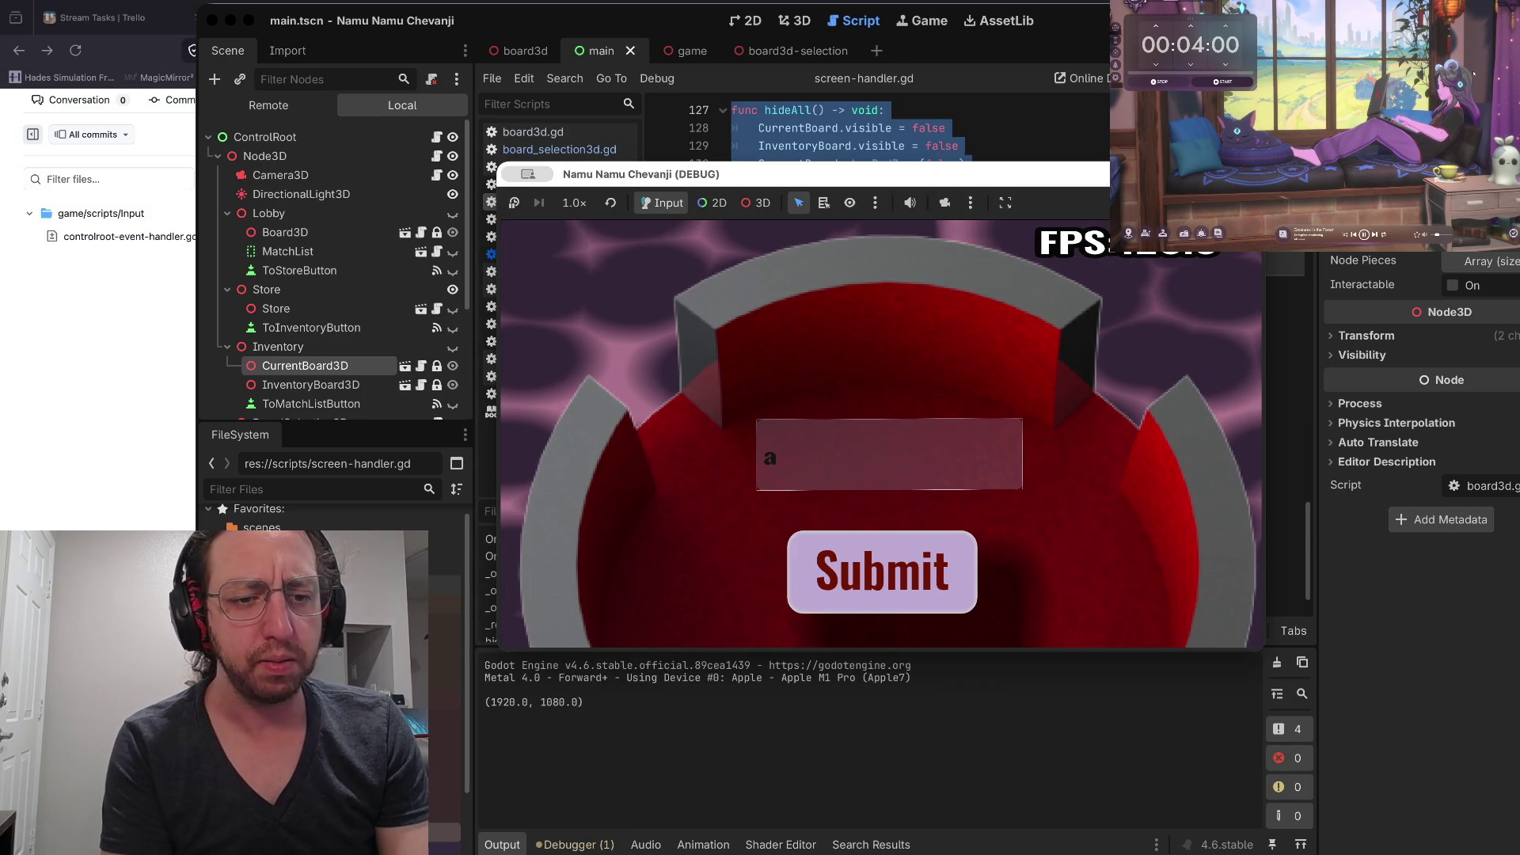
left_click(902, 574)
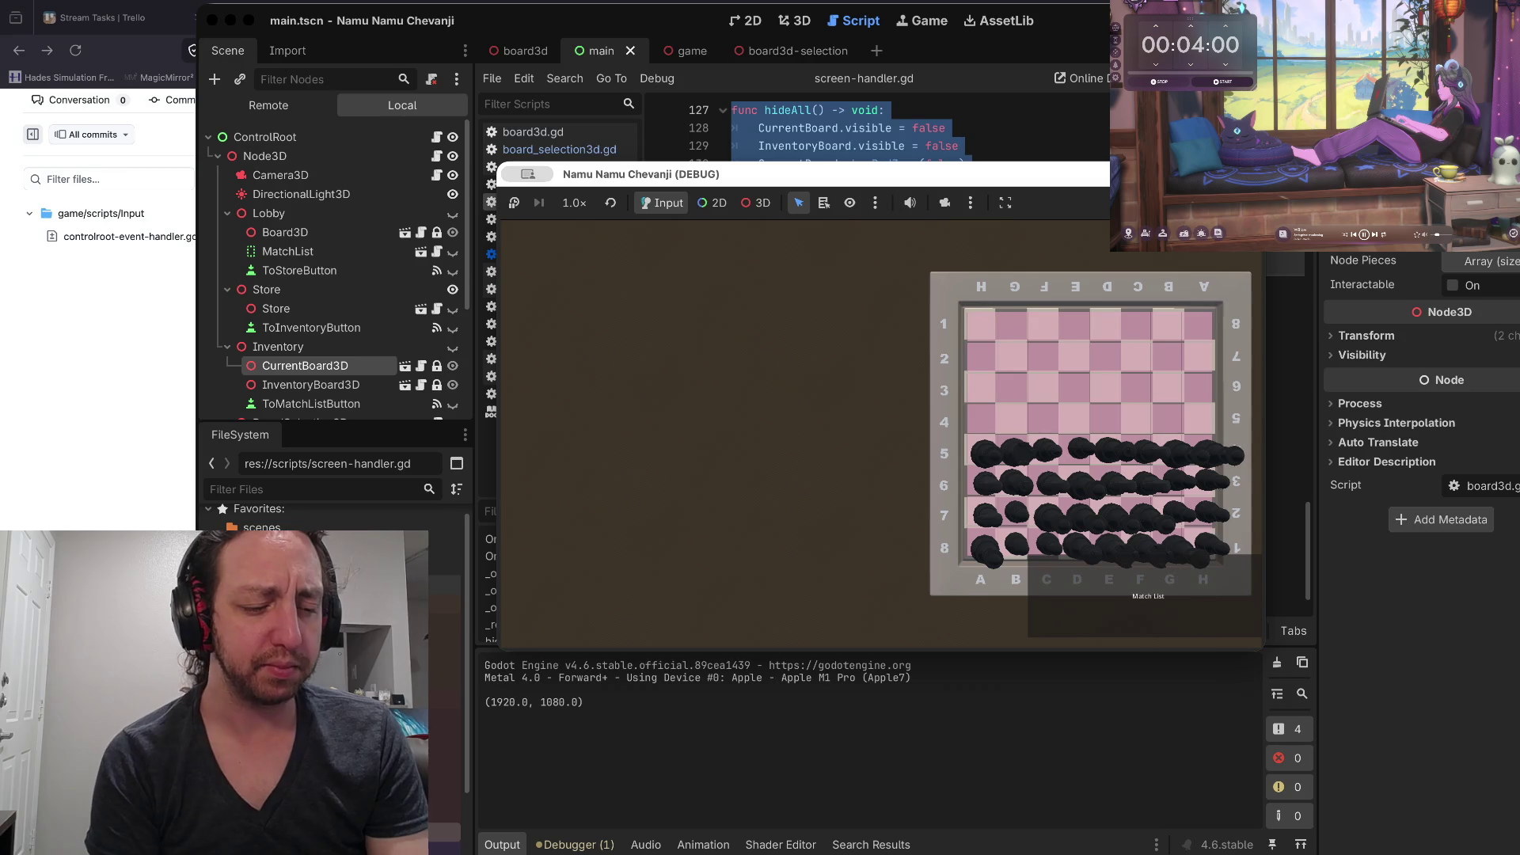
key("super+q")
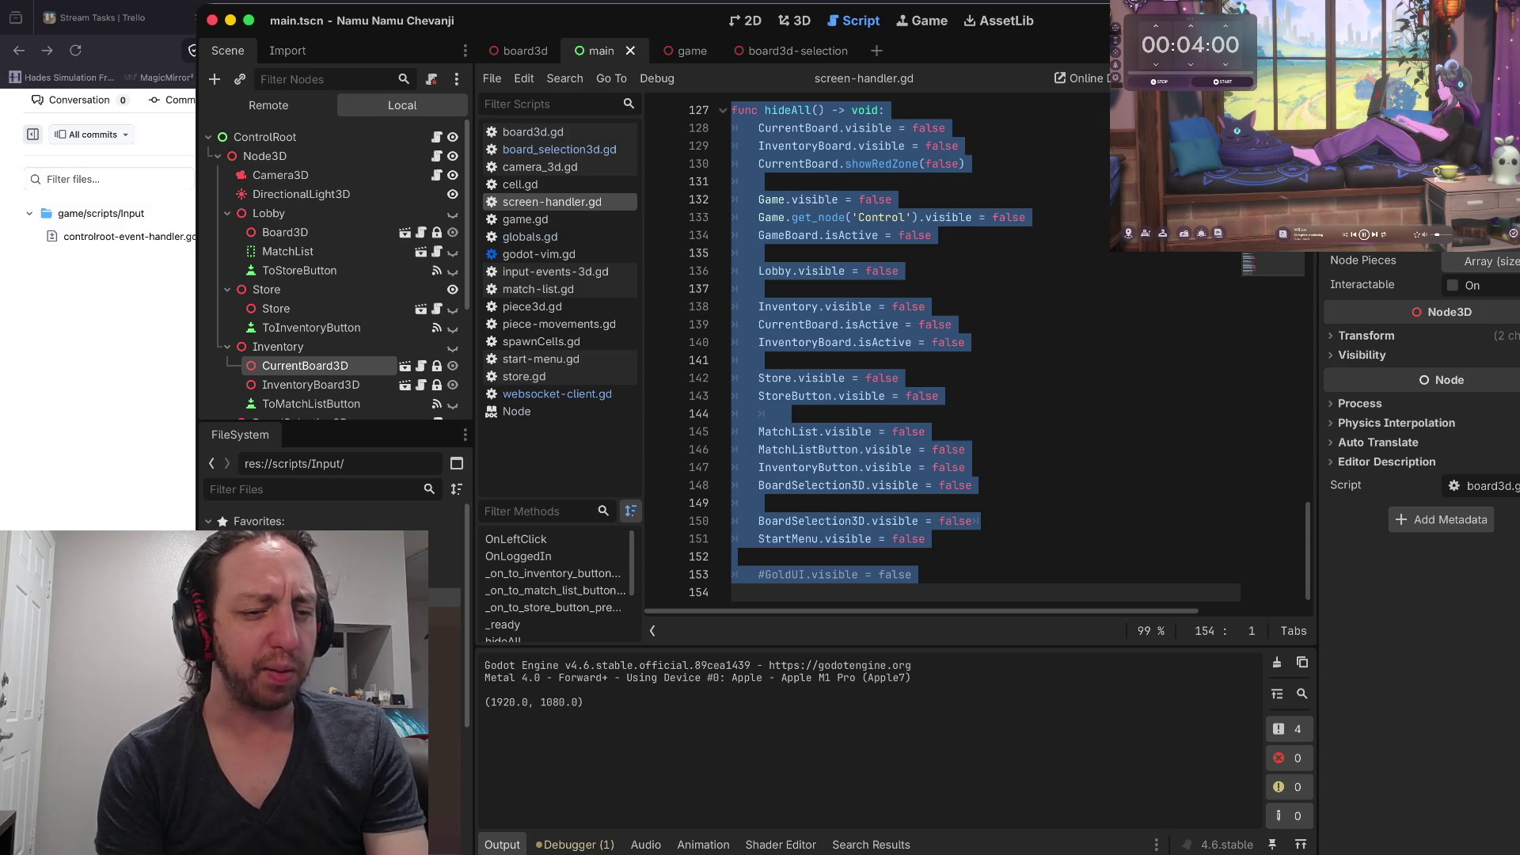
key("super+Tab")
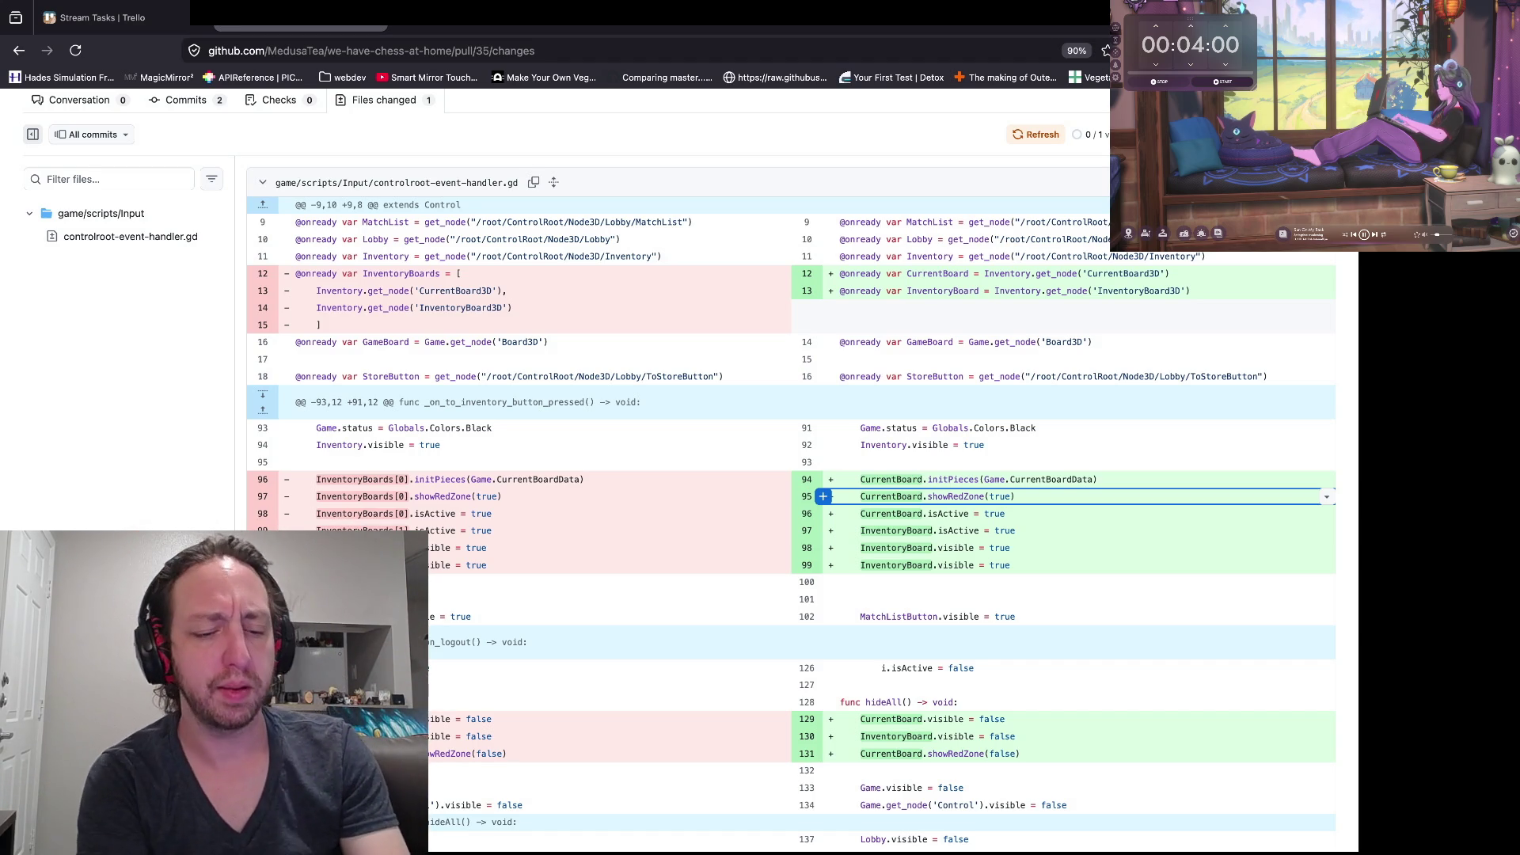
key("super+Tab")
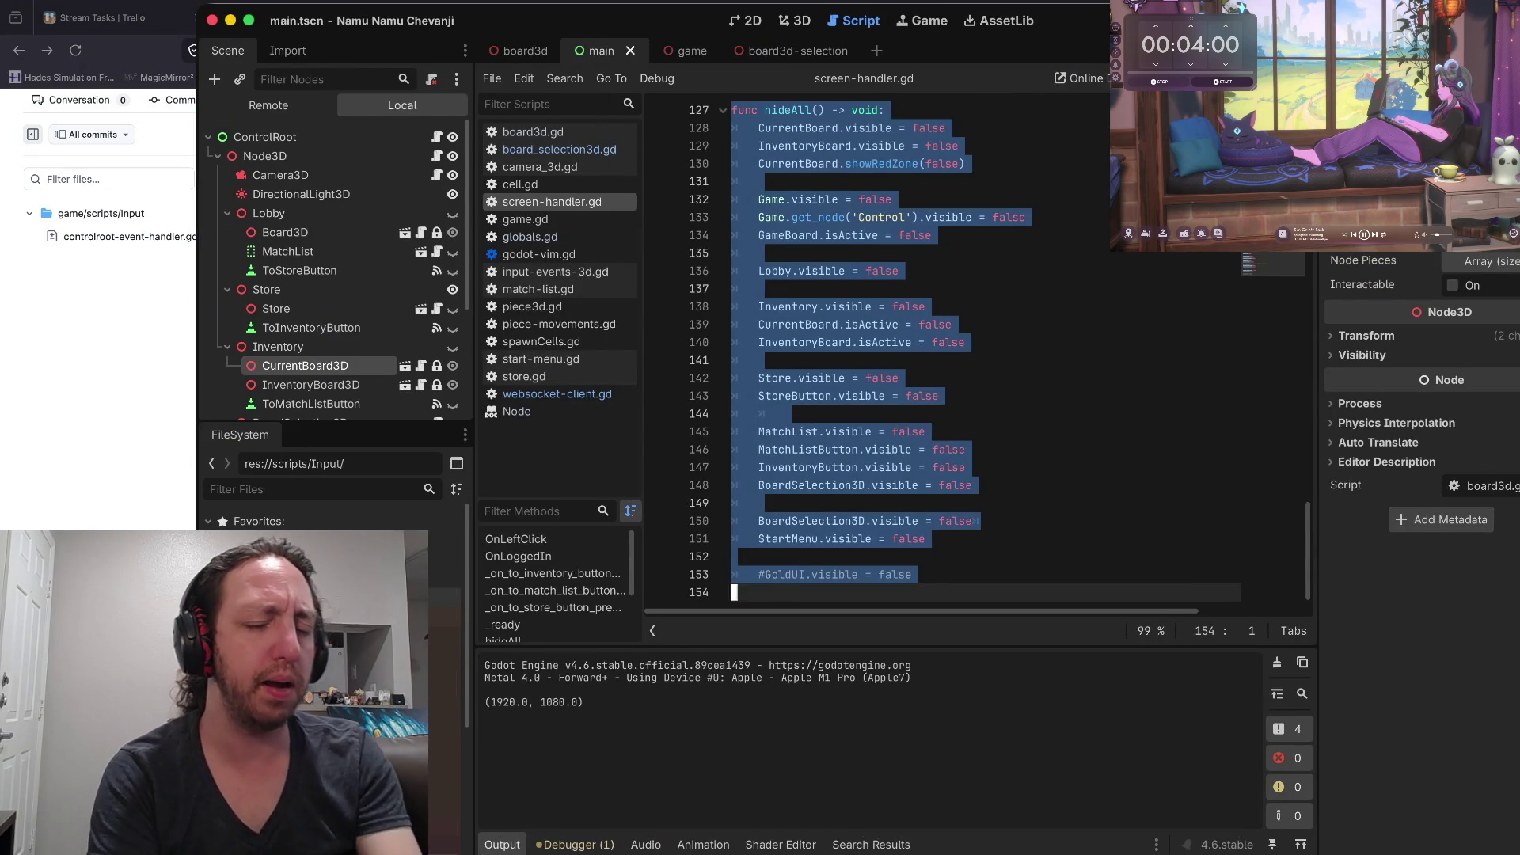
left_click(789, 413)
key("Up")
key("Up")
key("Up")
key("Up")
key("Up")
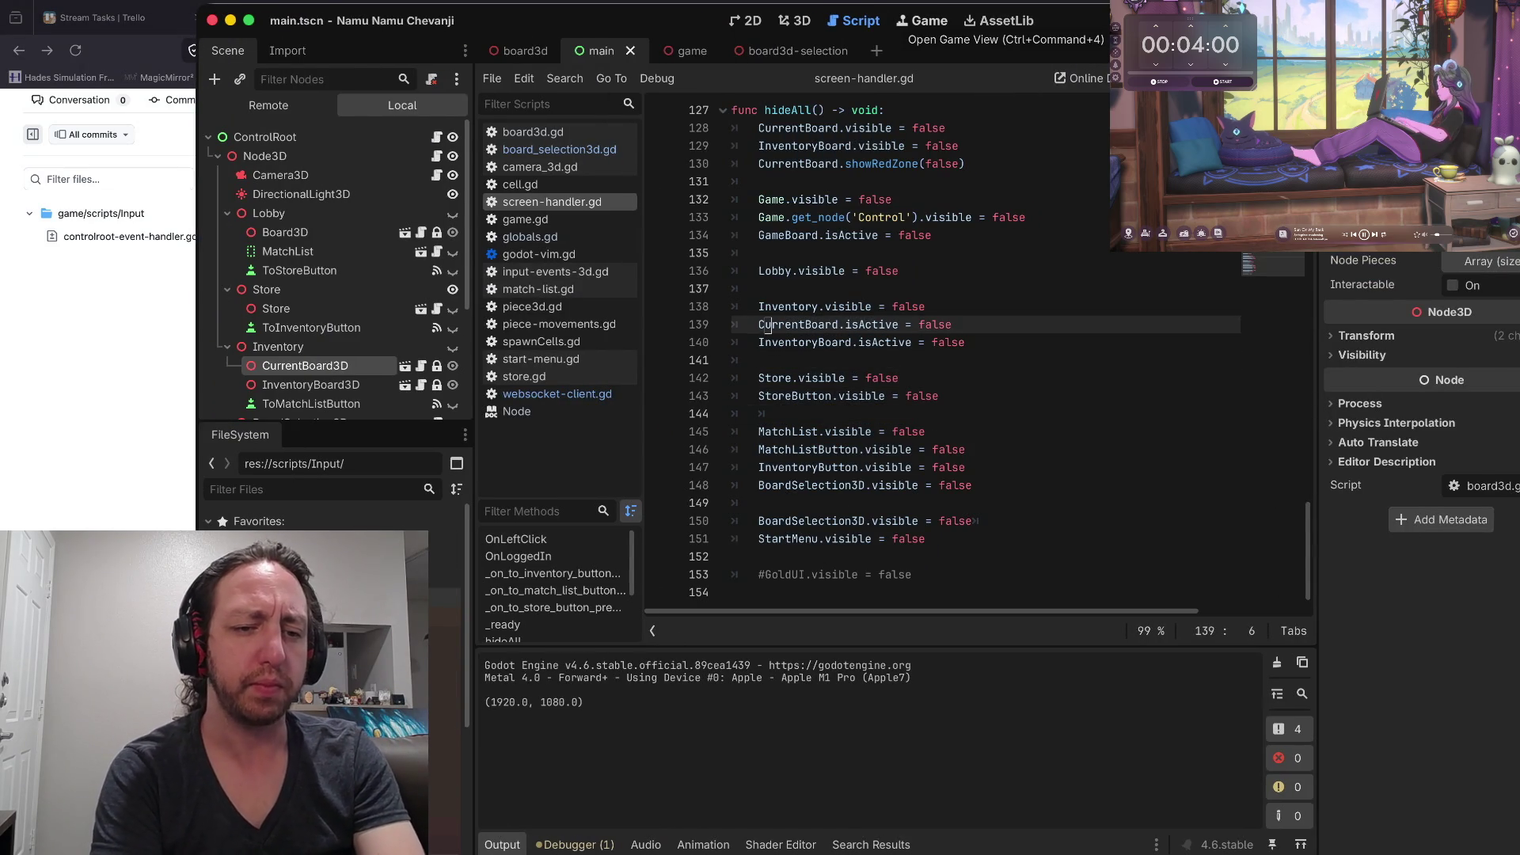
key("Down")
key("Down")
key("Down")
key("ctrl+End")
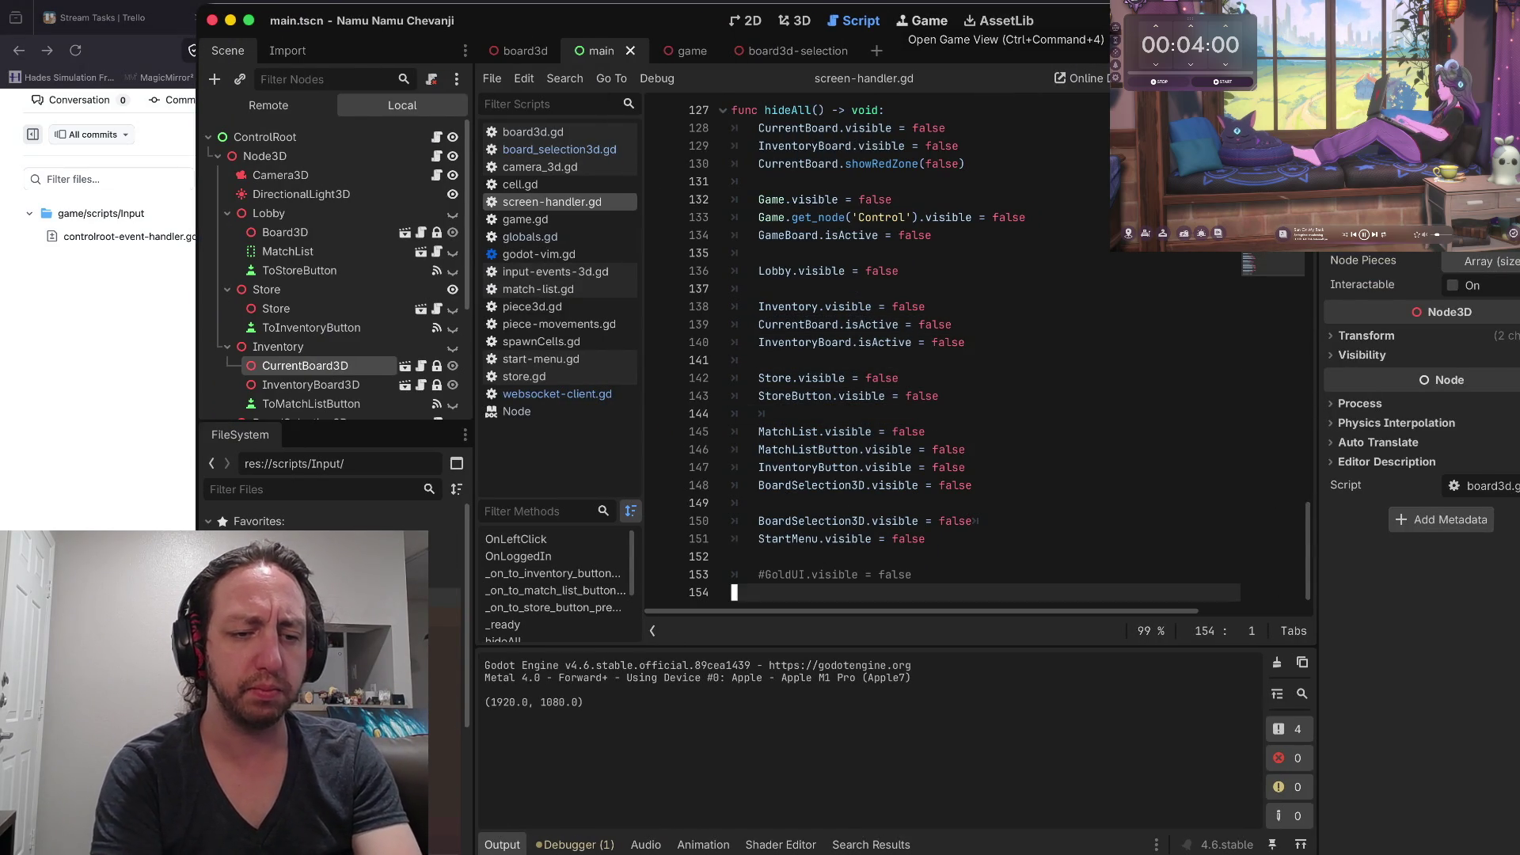
key("Up")
key("Up")
key("Up")
key("Up")
key("Up")
key("Up")
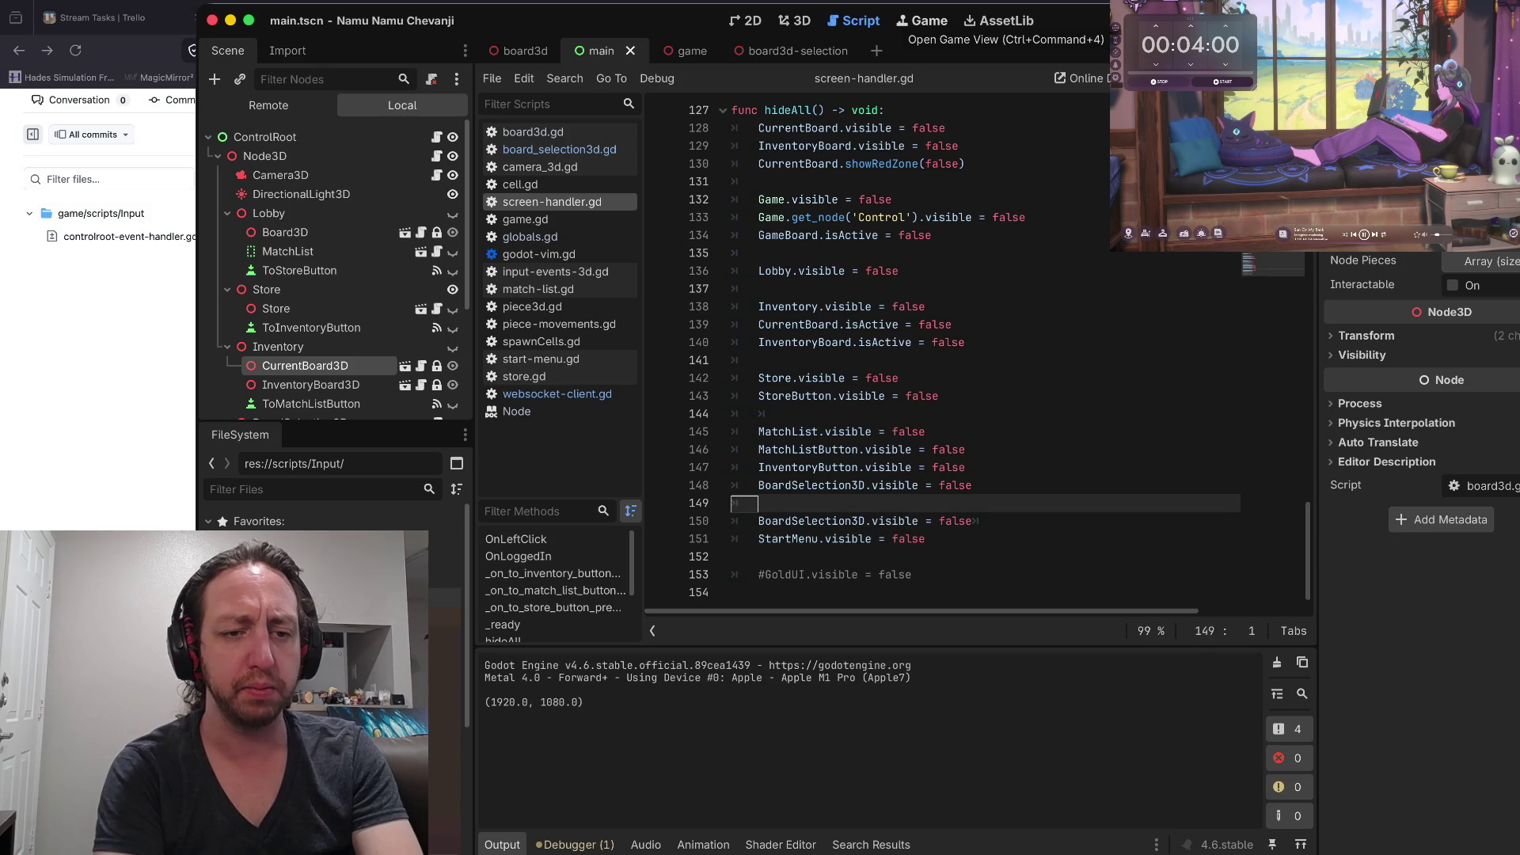
key("ctrl+u")
key("ctrl+u")
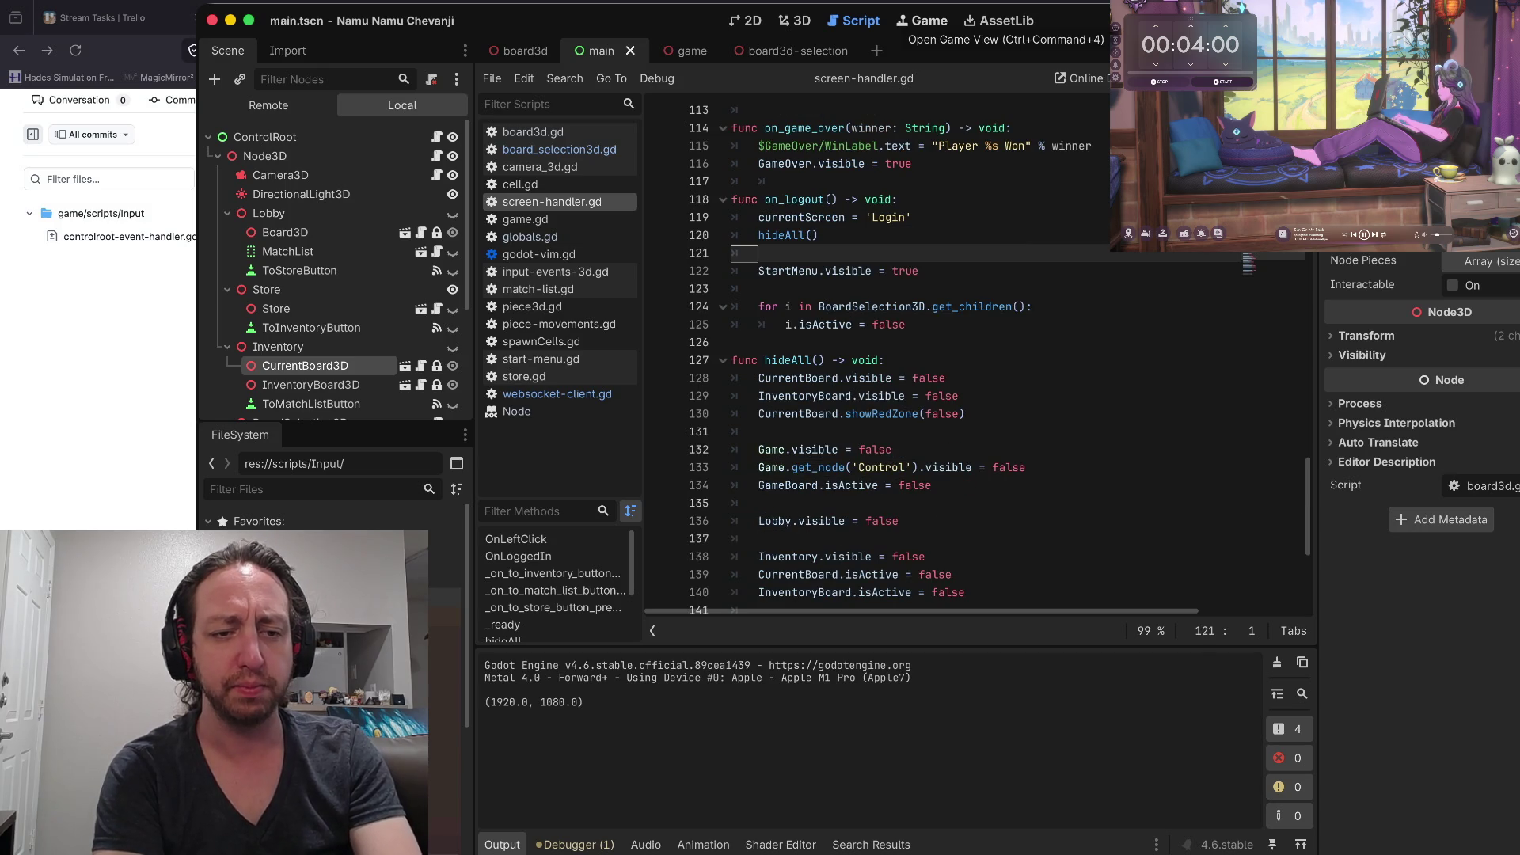
key("ctrl+u")
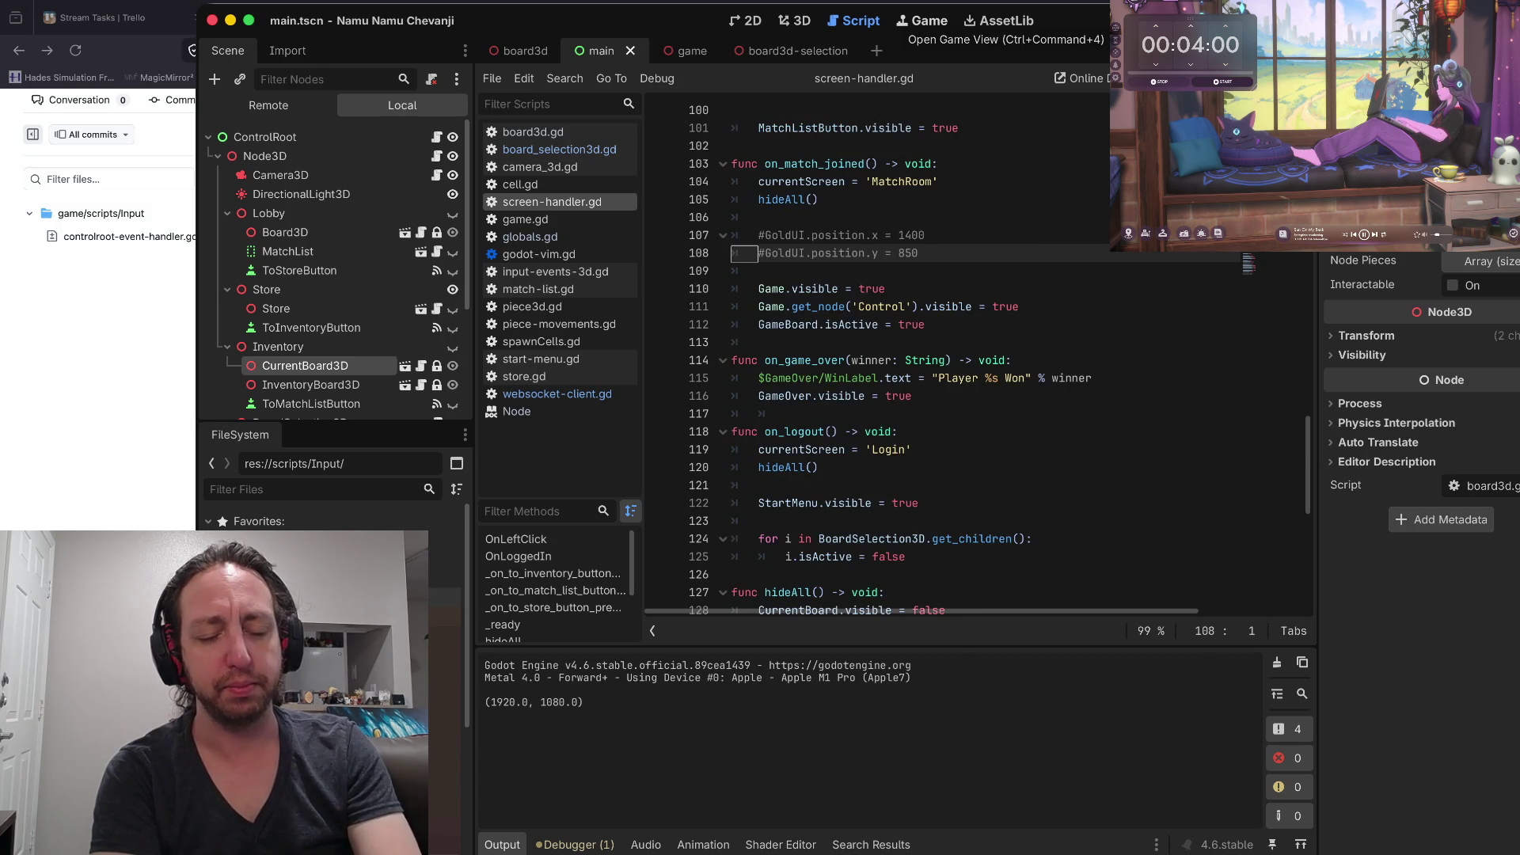
key("ctrl+u")
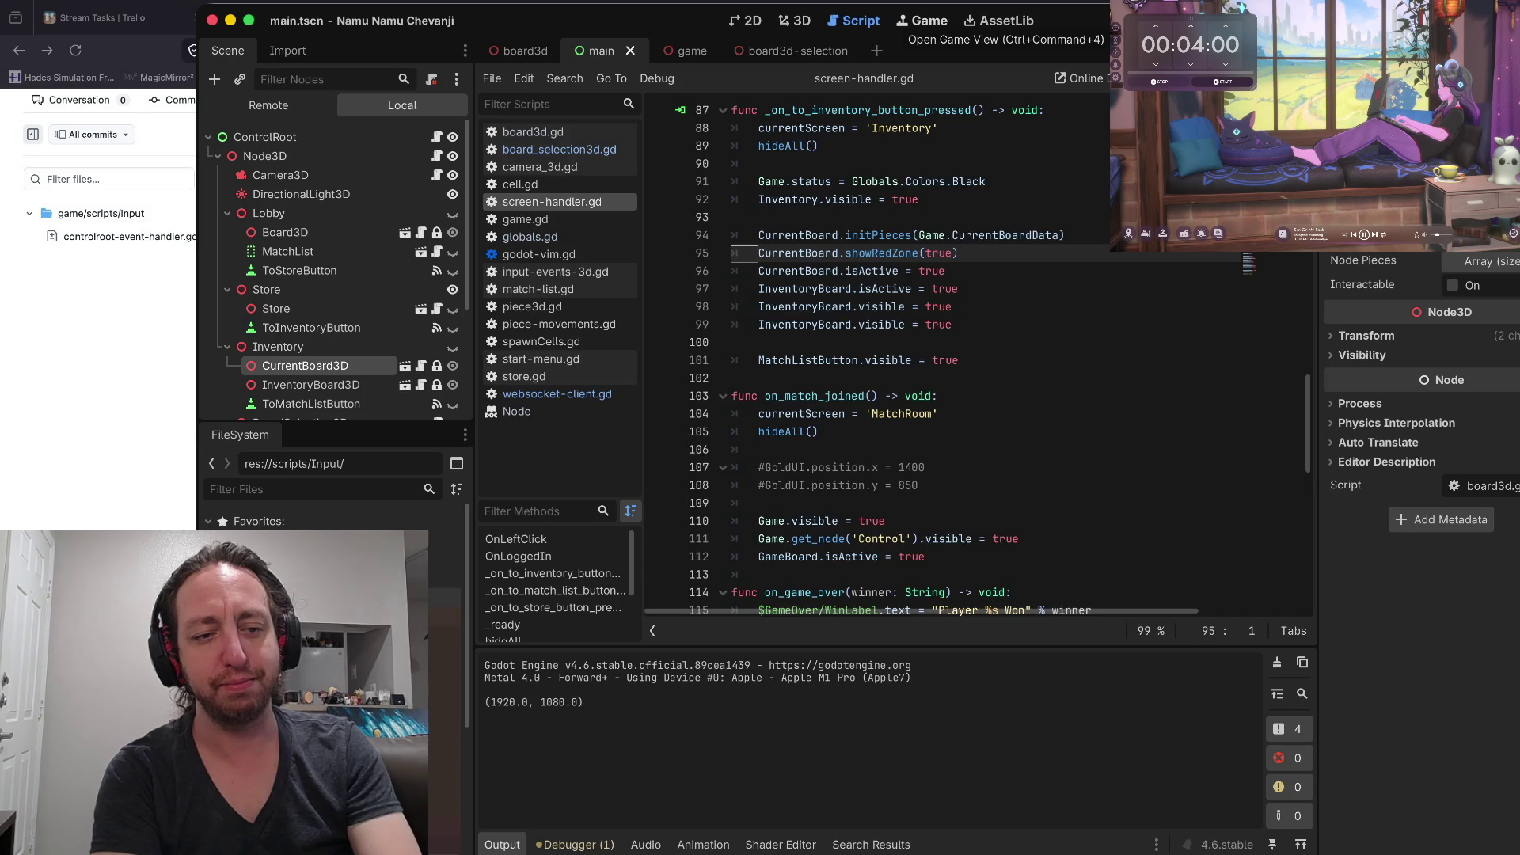
key("ctrl+u")
key("ctrl+d")
key("ctrl+d")
key("ctrl+d")
key("ctrl+d")
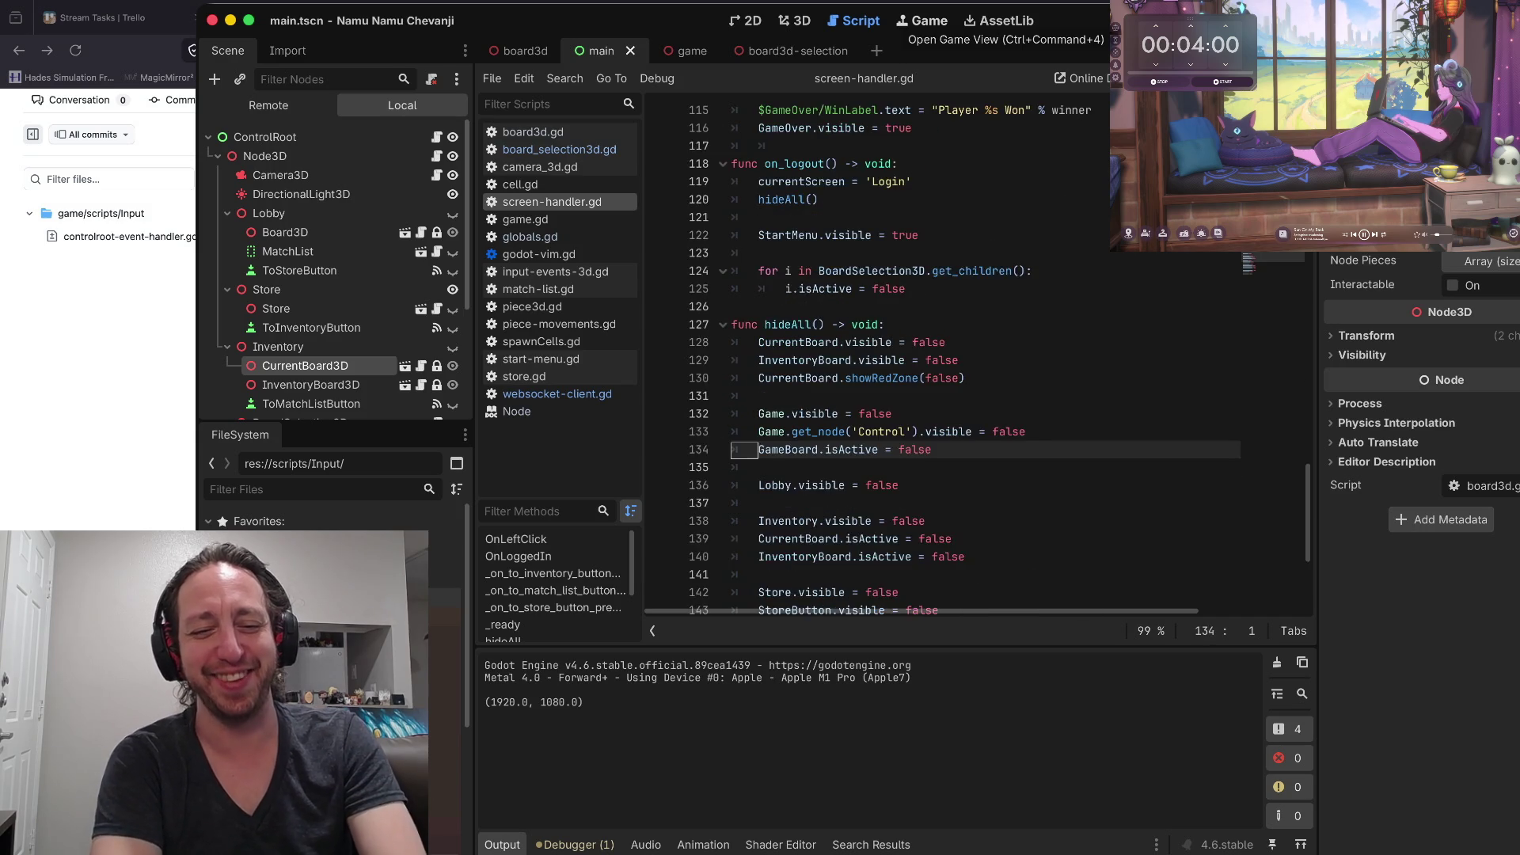
key("ctrl+d")
key("ctrl+u")
key("ctrl+u")
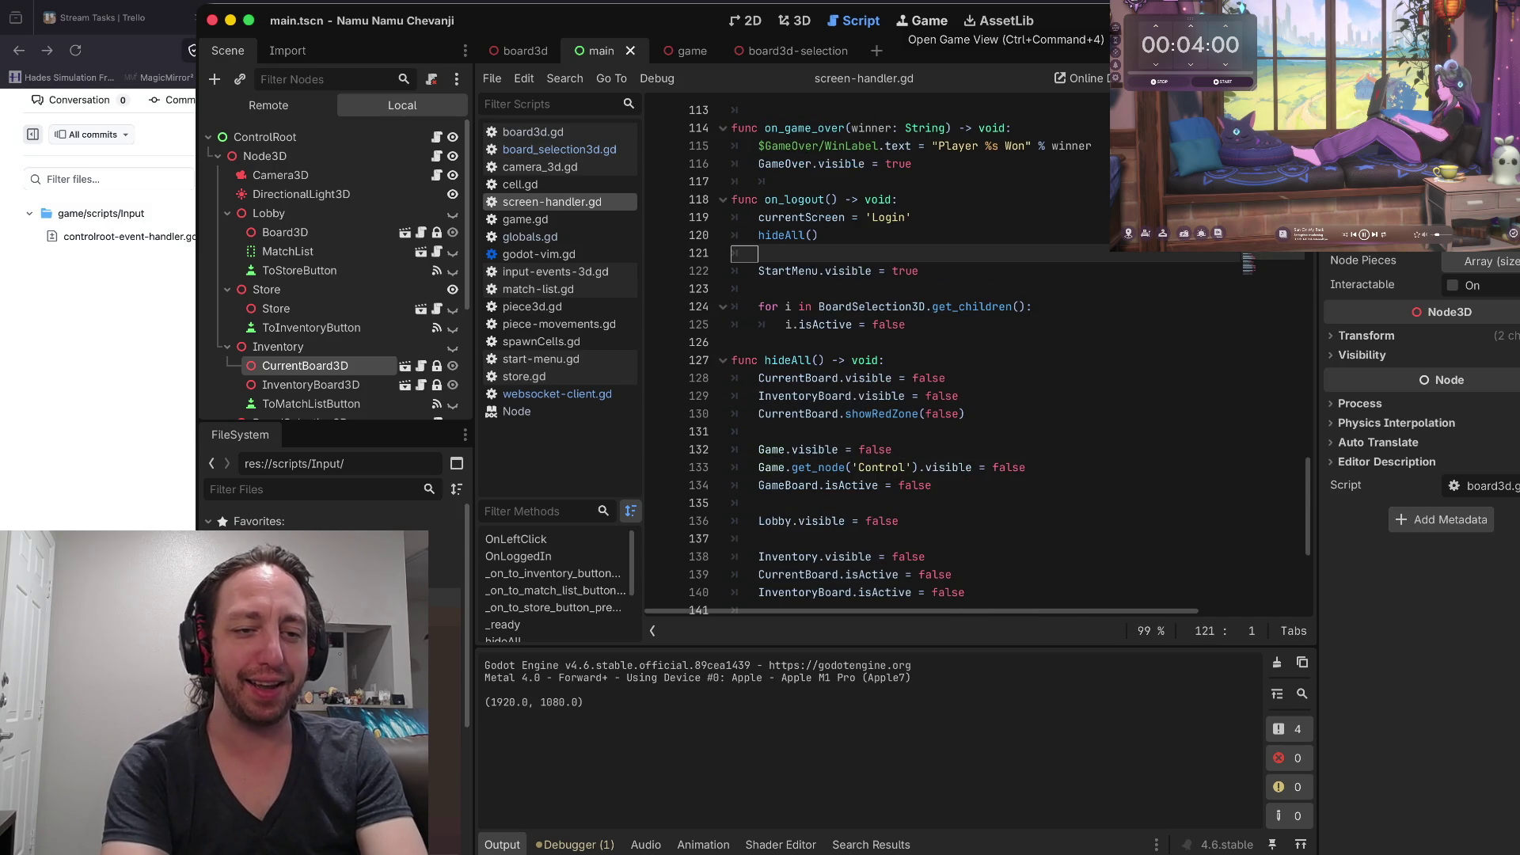
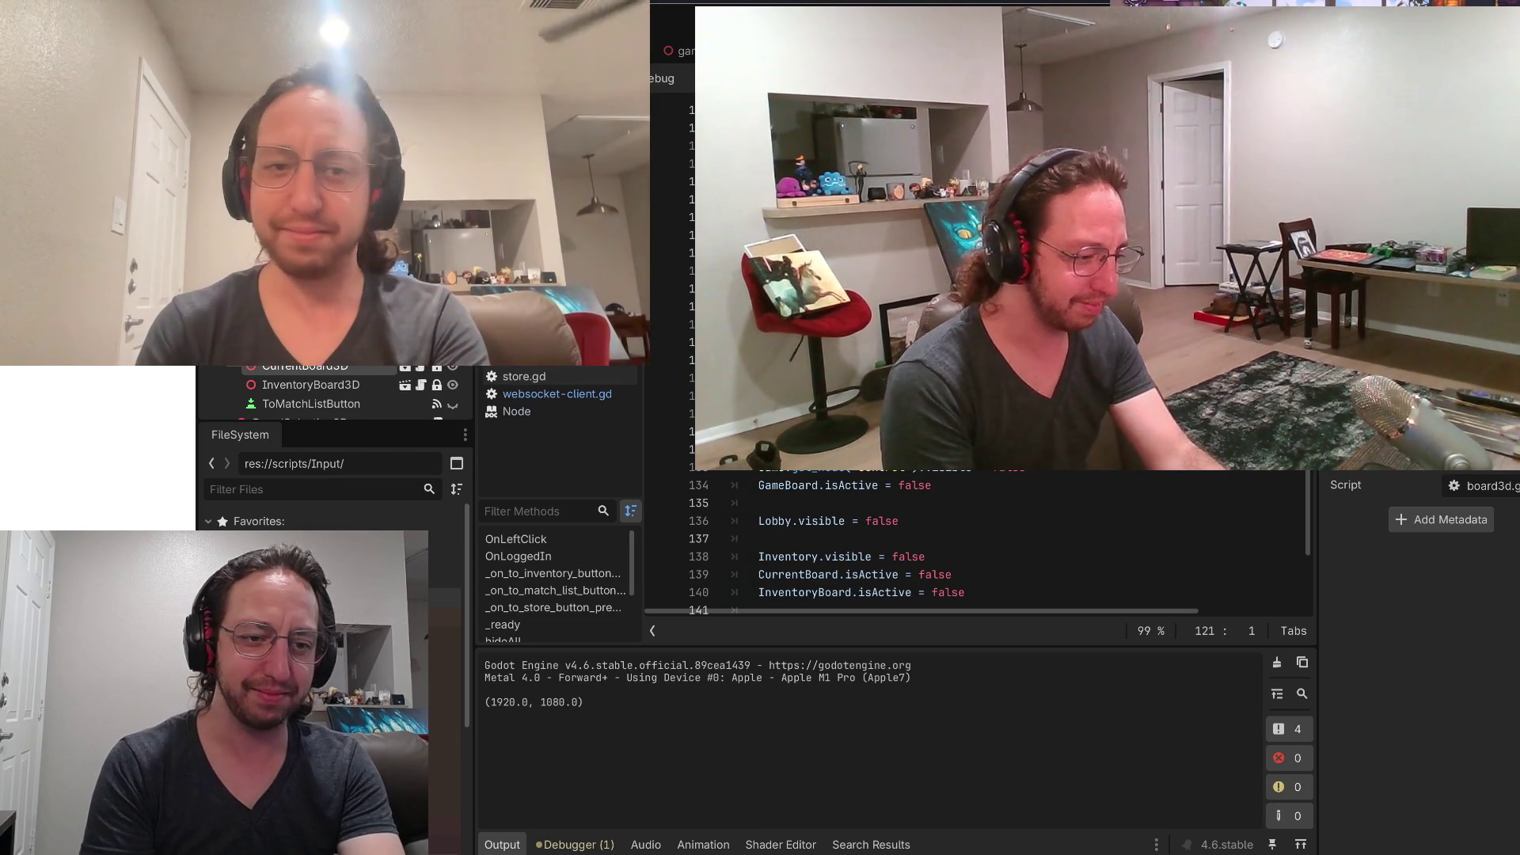
Switch from the Godot editor to the terminal showing the avatar-overlay-extension main.js
key("super+Tab")
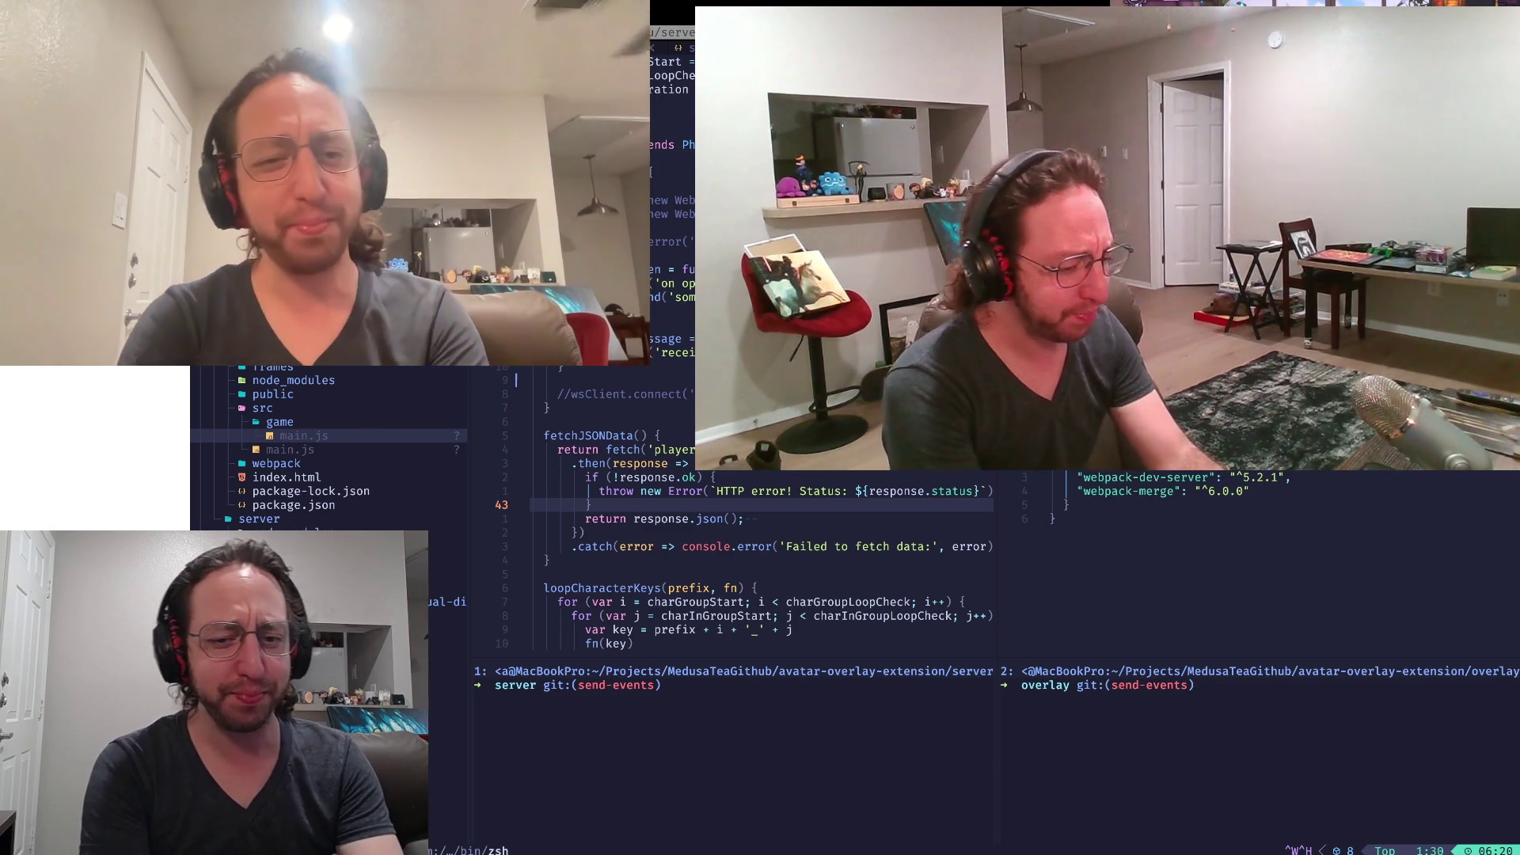
Check git status with gst in the namu-namu shell on fix-intentory-board
left_click(1052, 518)
left_click(1204, 685)
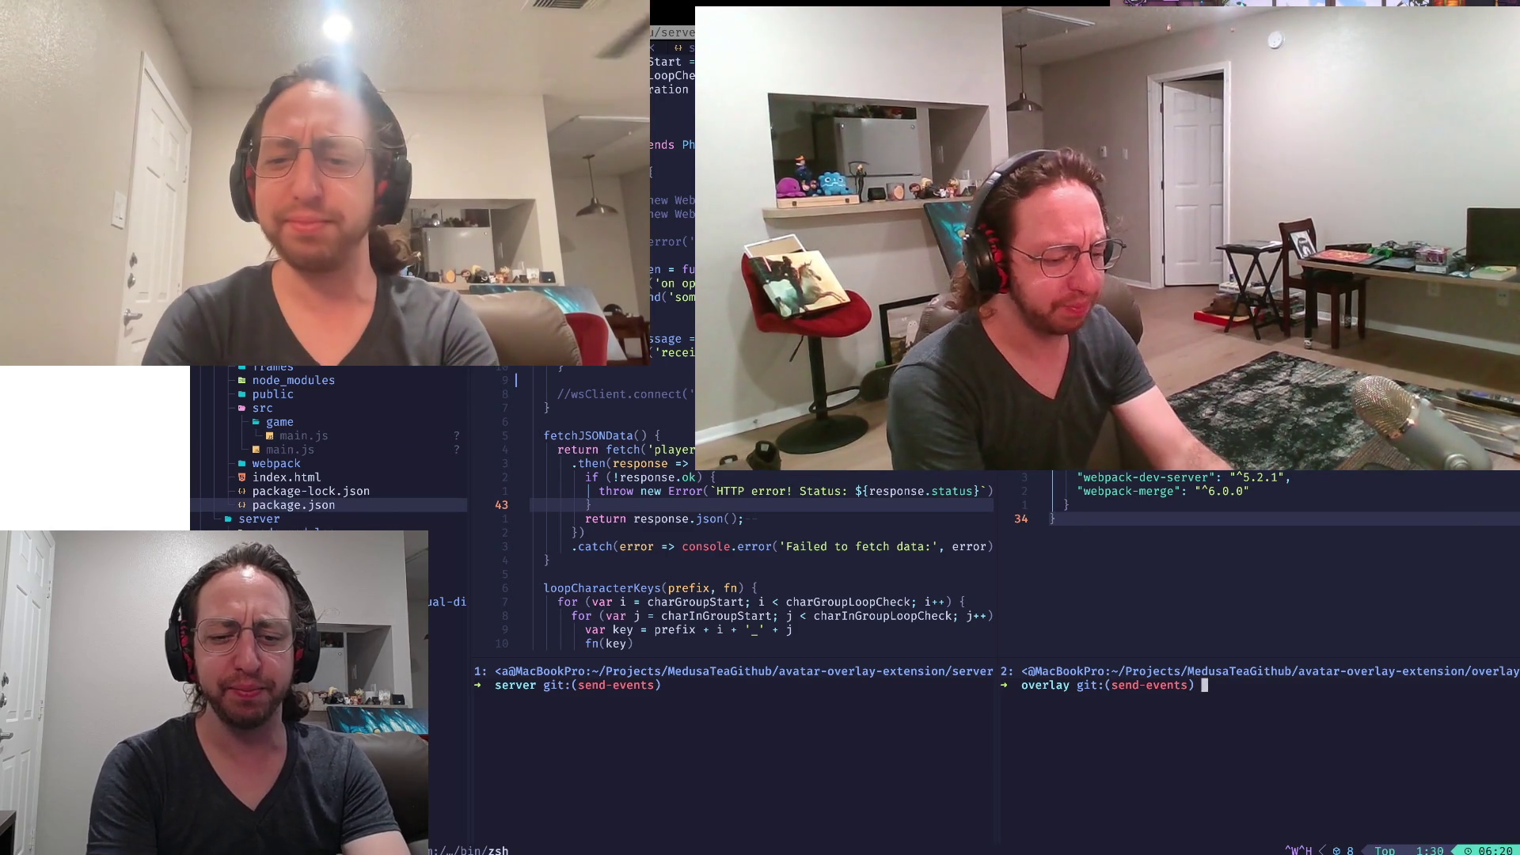
type("gst")
key("Return")
key("ctrl+l")
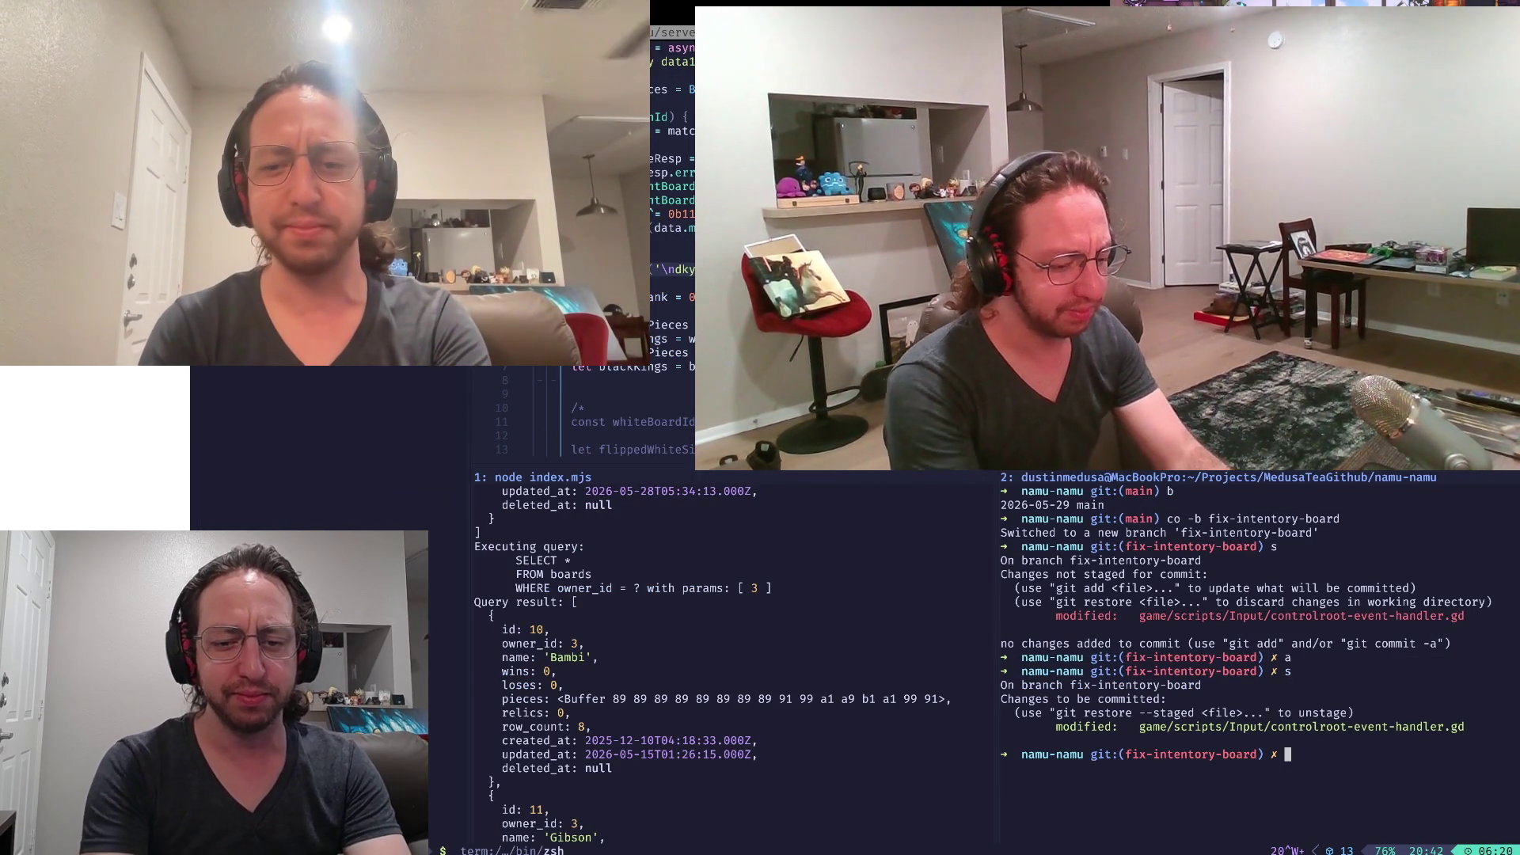
Commit the staged controlroot-event-handler.gd change and clear the shell pane
type("c")
key("Return")
key("ctrl+l")
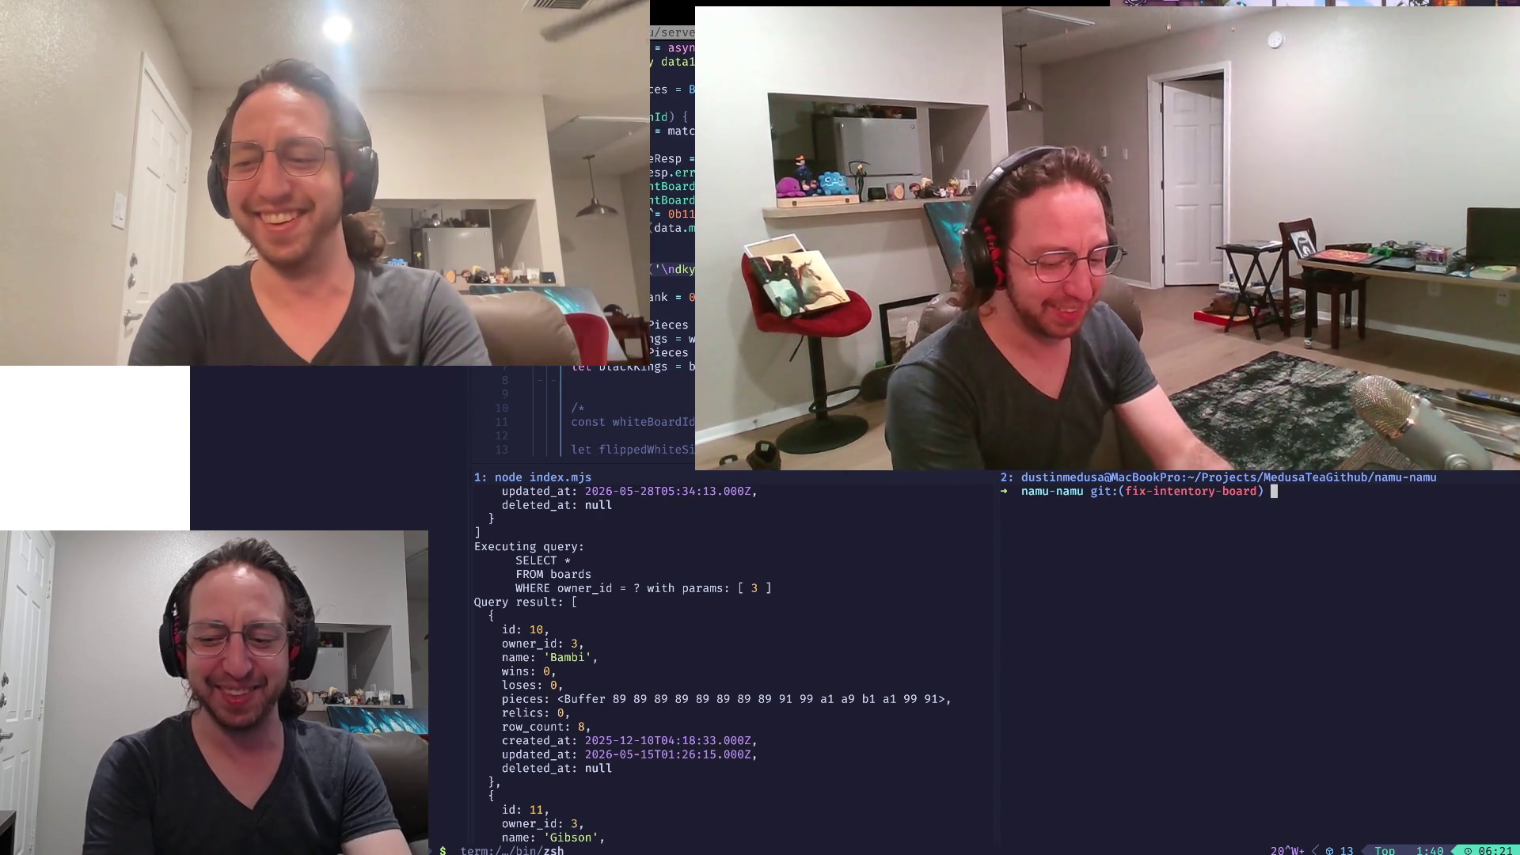
key("super+Tab")
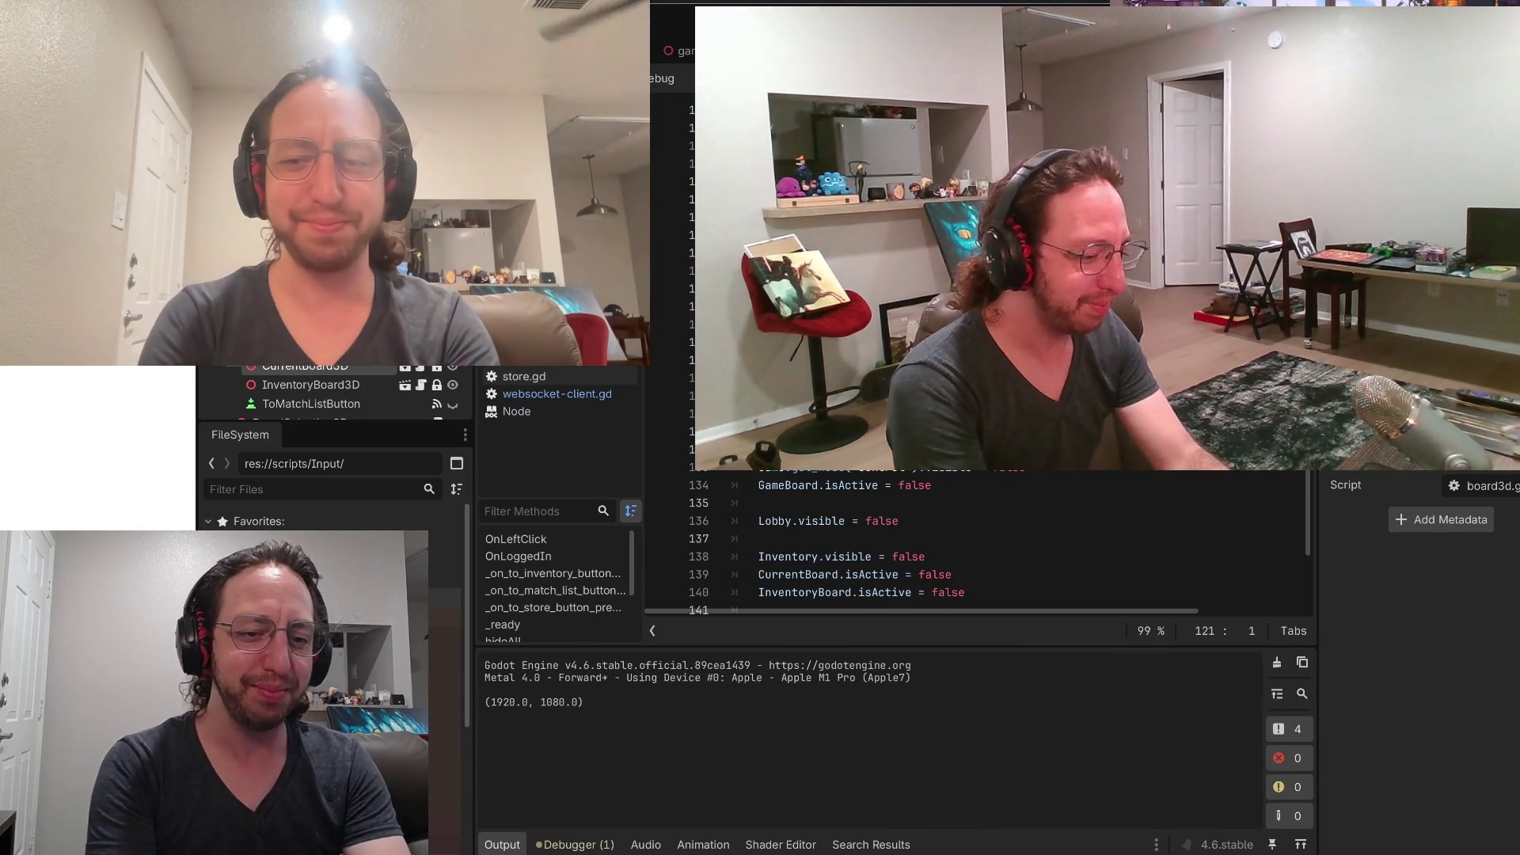
key("super+Tab")
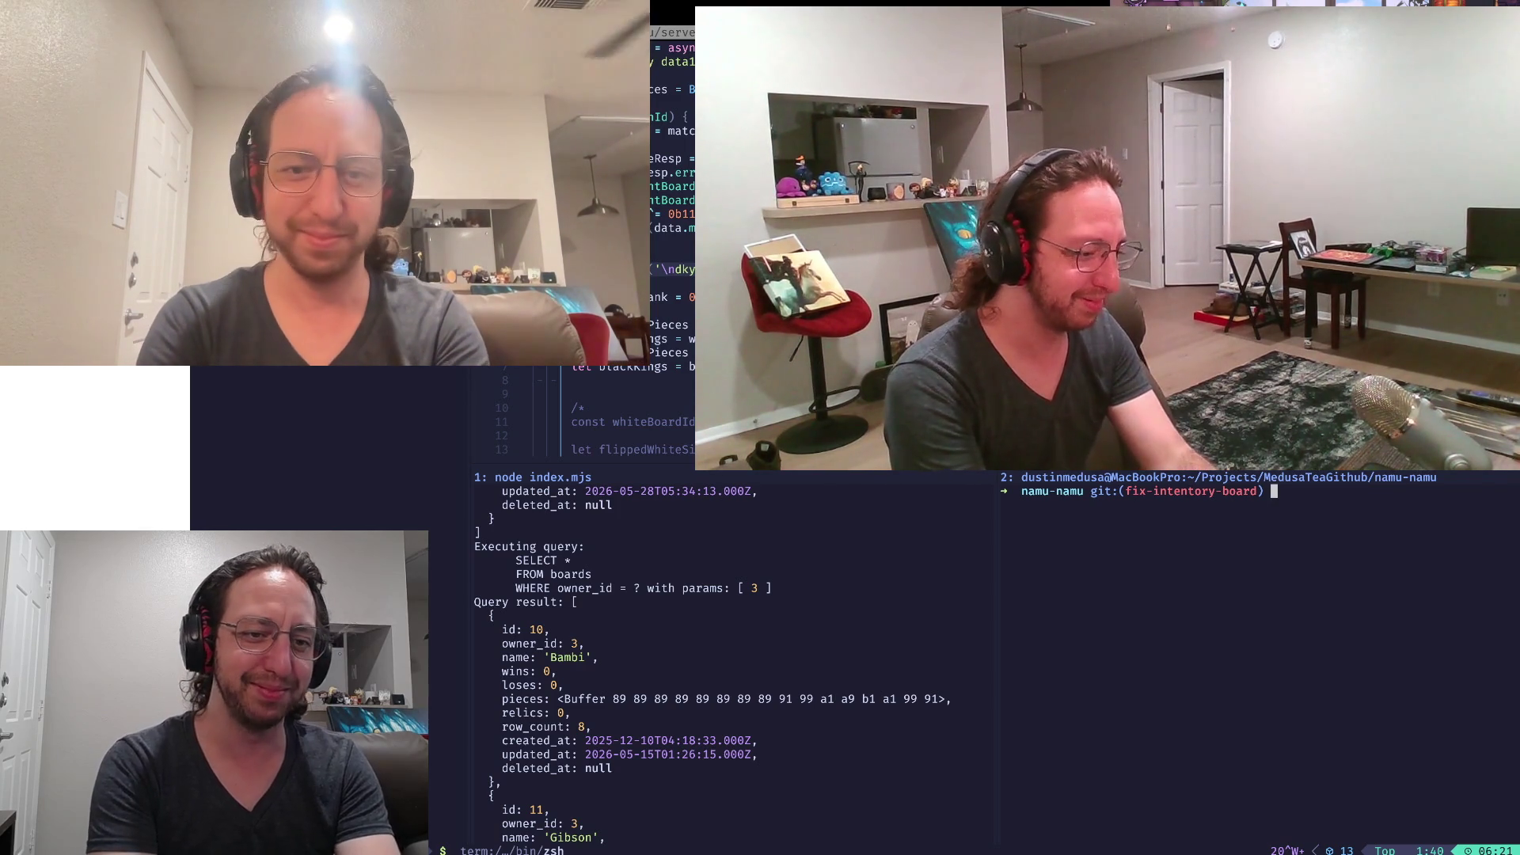
Focus the vim index.mjs pane, then bring the Godot editor back to the front
key("ctrl+w")
key("k")
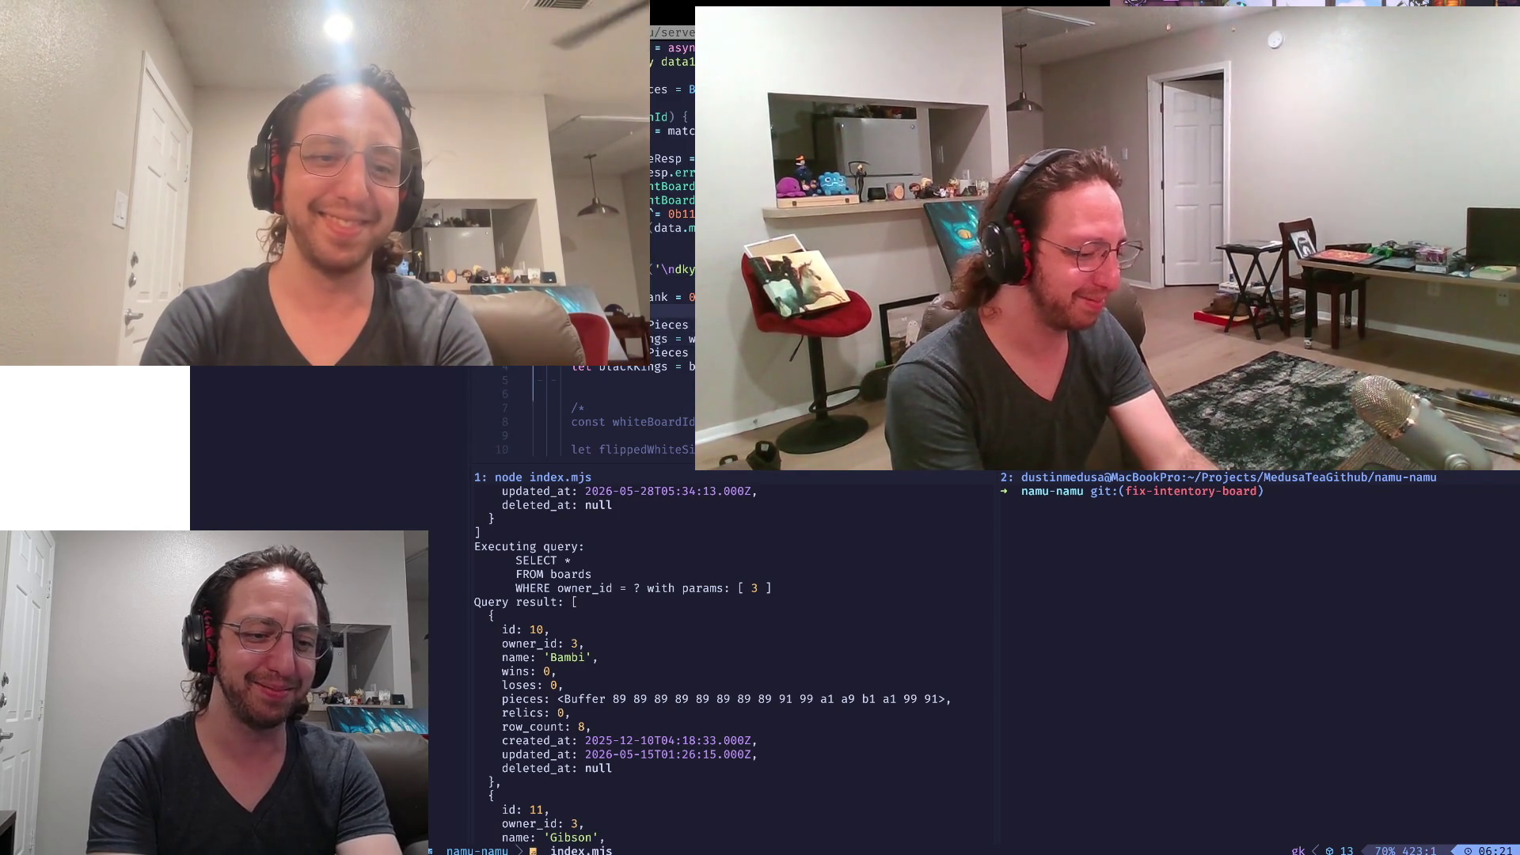
key("super+Tab")
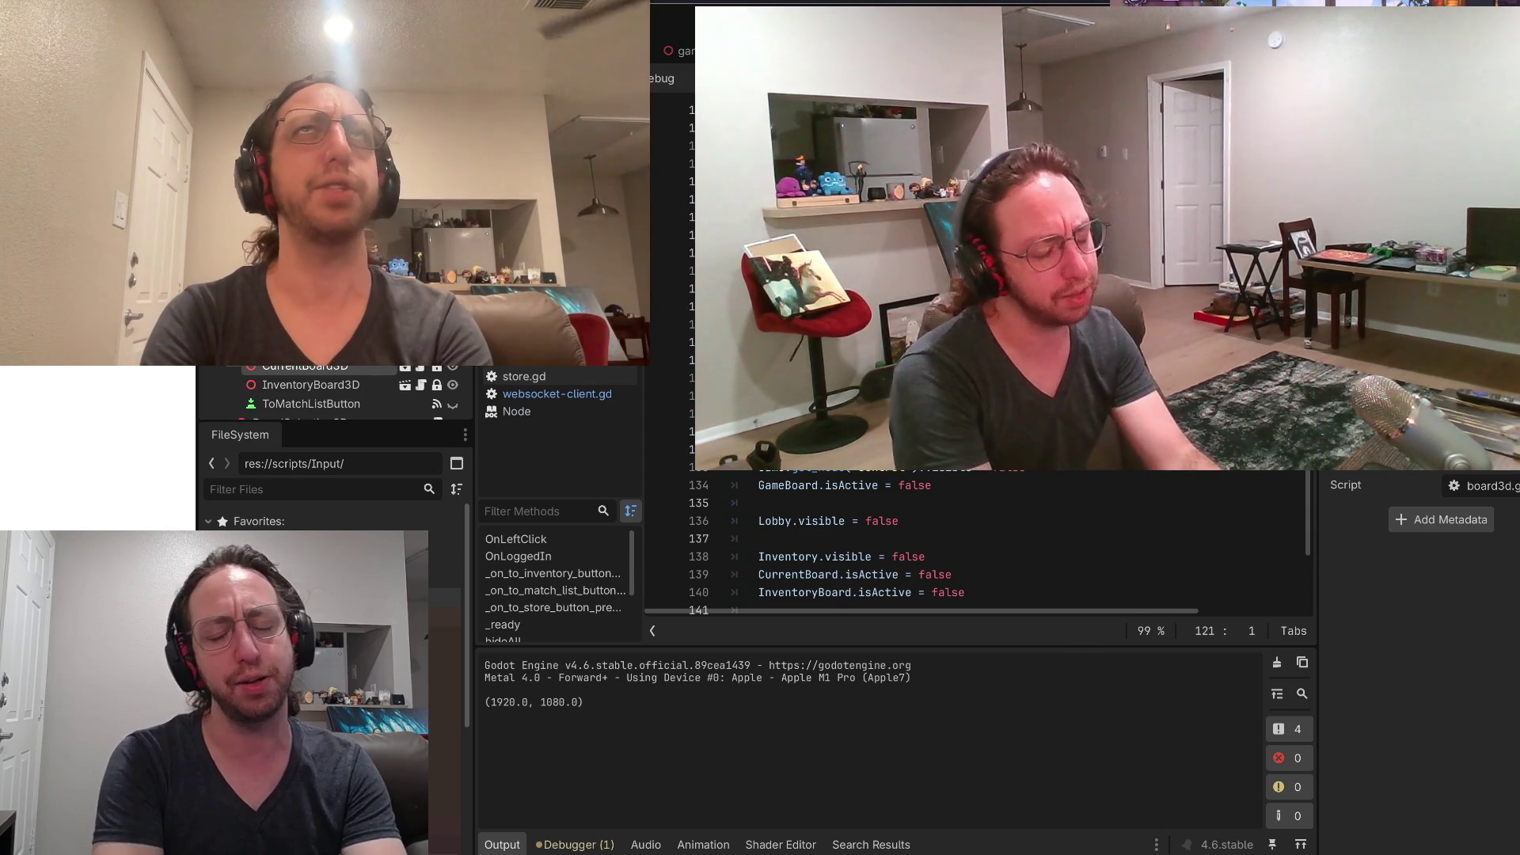
Alternate between Godot and the terminal, ending on the server's boards query logs
key("super+Tab")
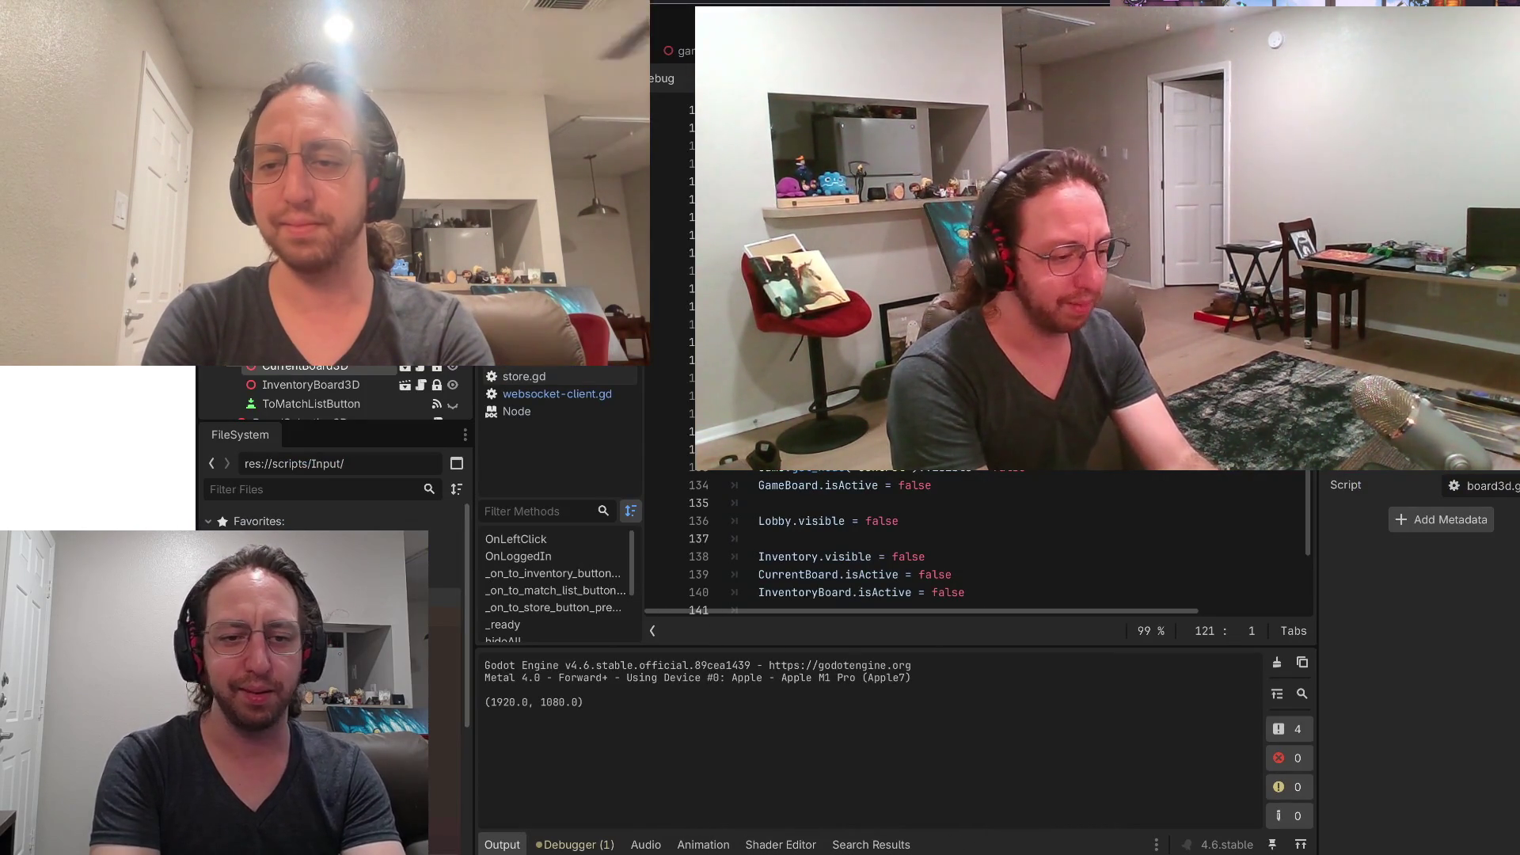
key("super+Tab")
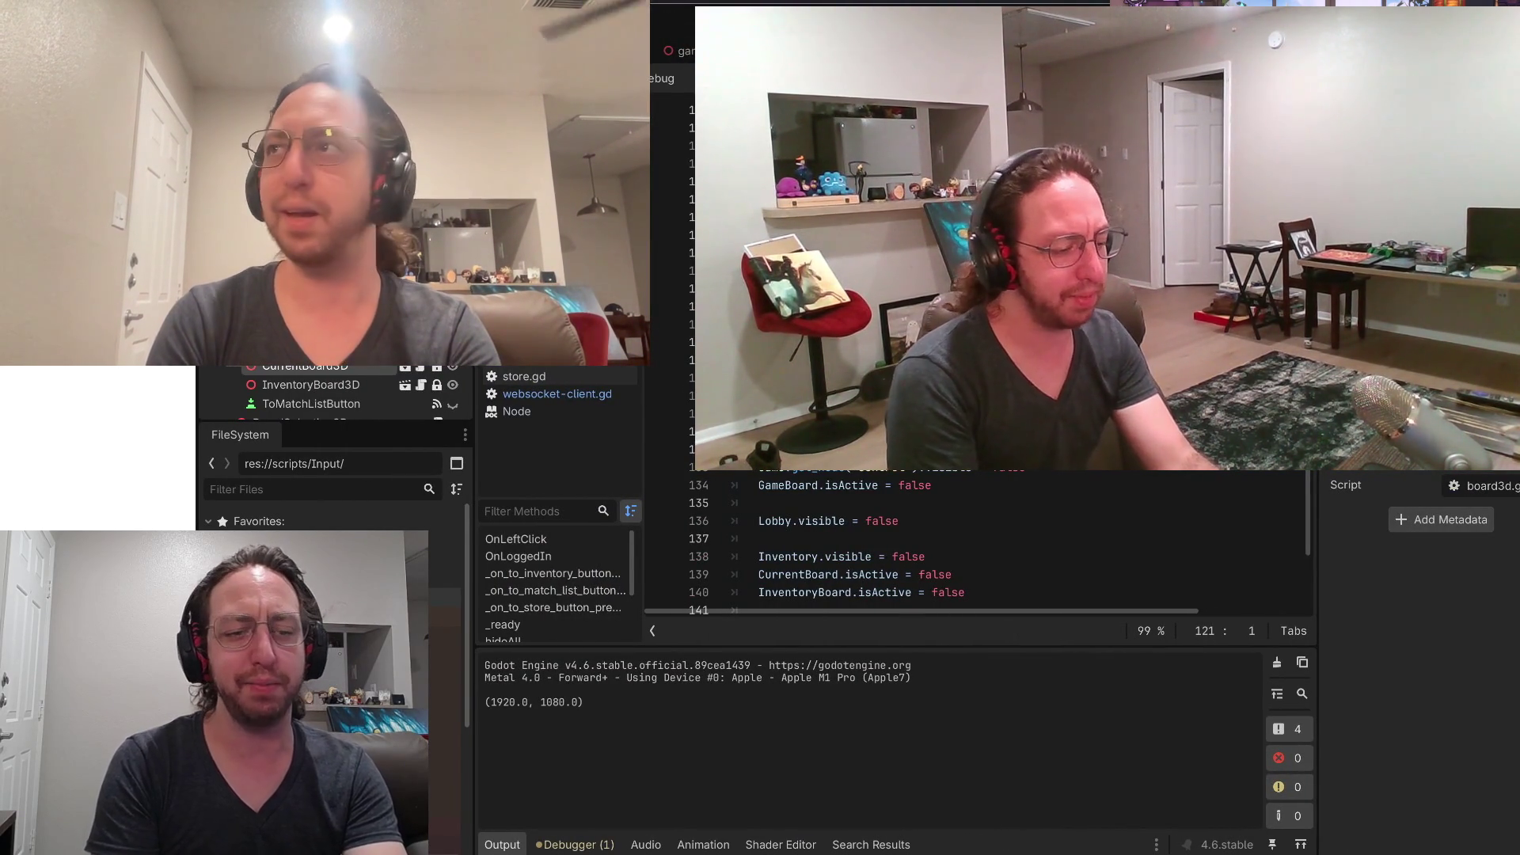
key("super+Tab")
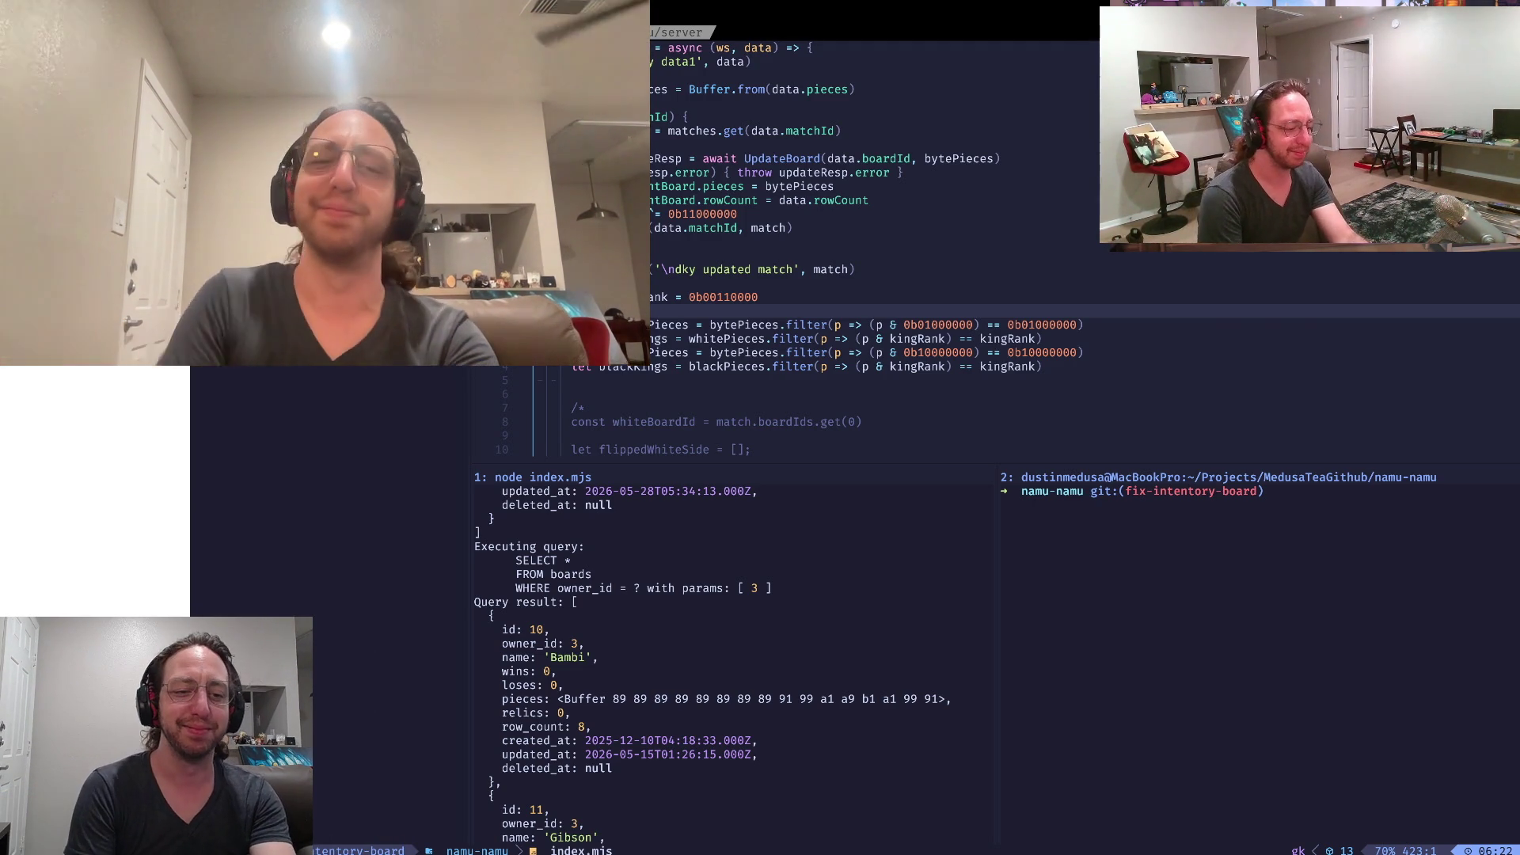
Switch desktop Spaces back to the Godot editor showing screen-handler.gd
key("ctrl+Left")
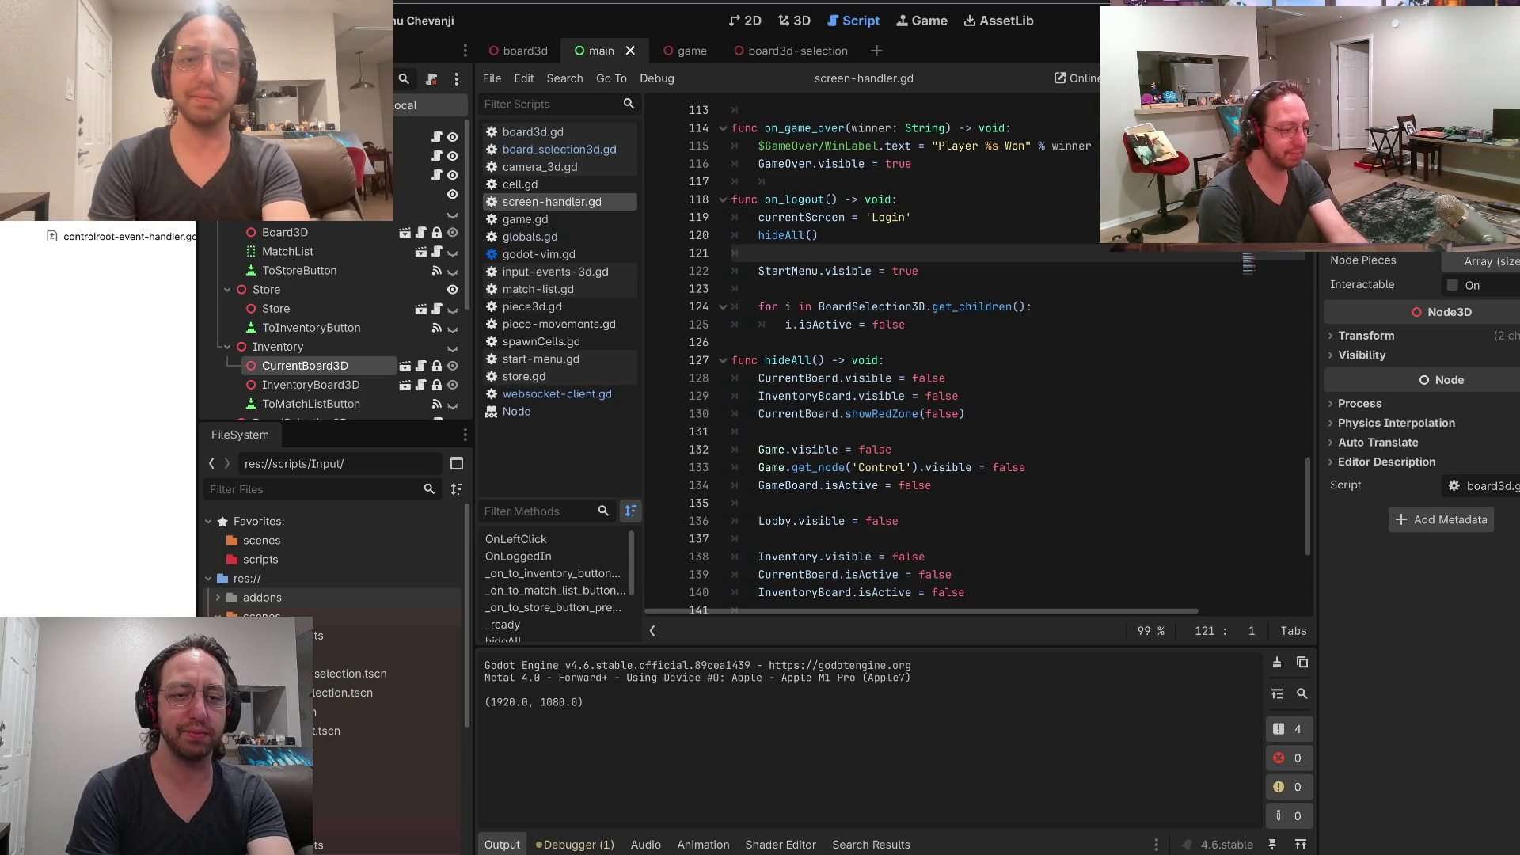
Inspect the showRedZone call and hideAll header in screen-handler.gd, then run the chess game
left_click(881, 413)
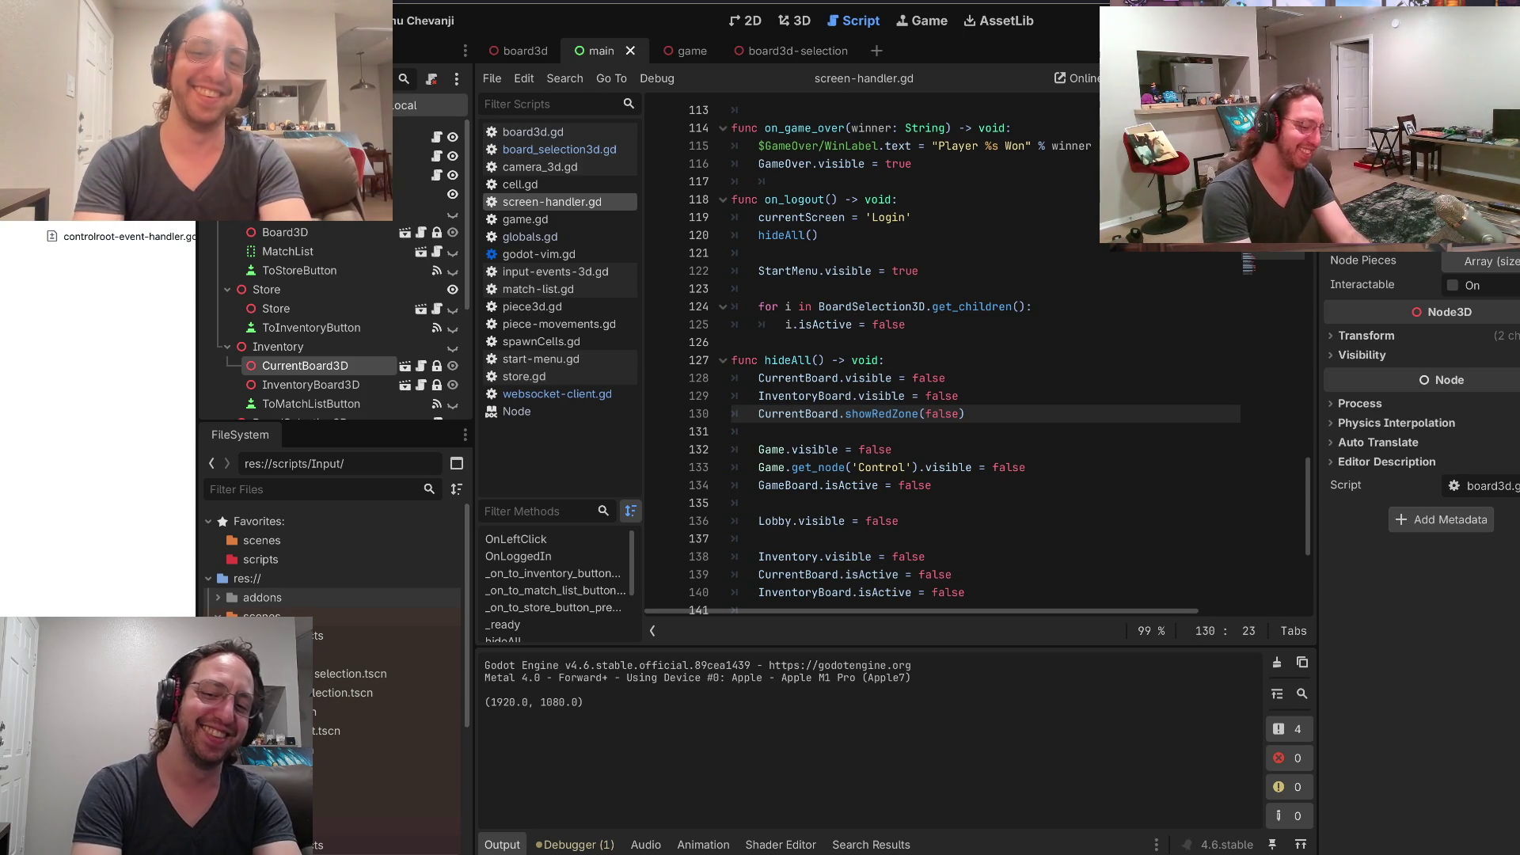
left_click(888, 361)
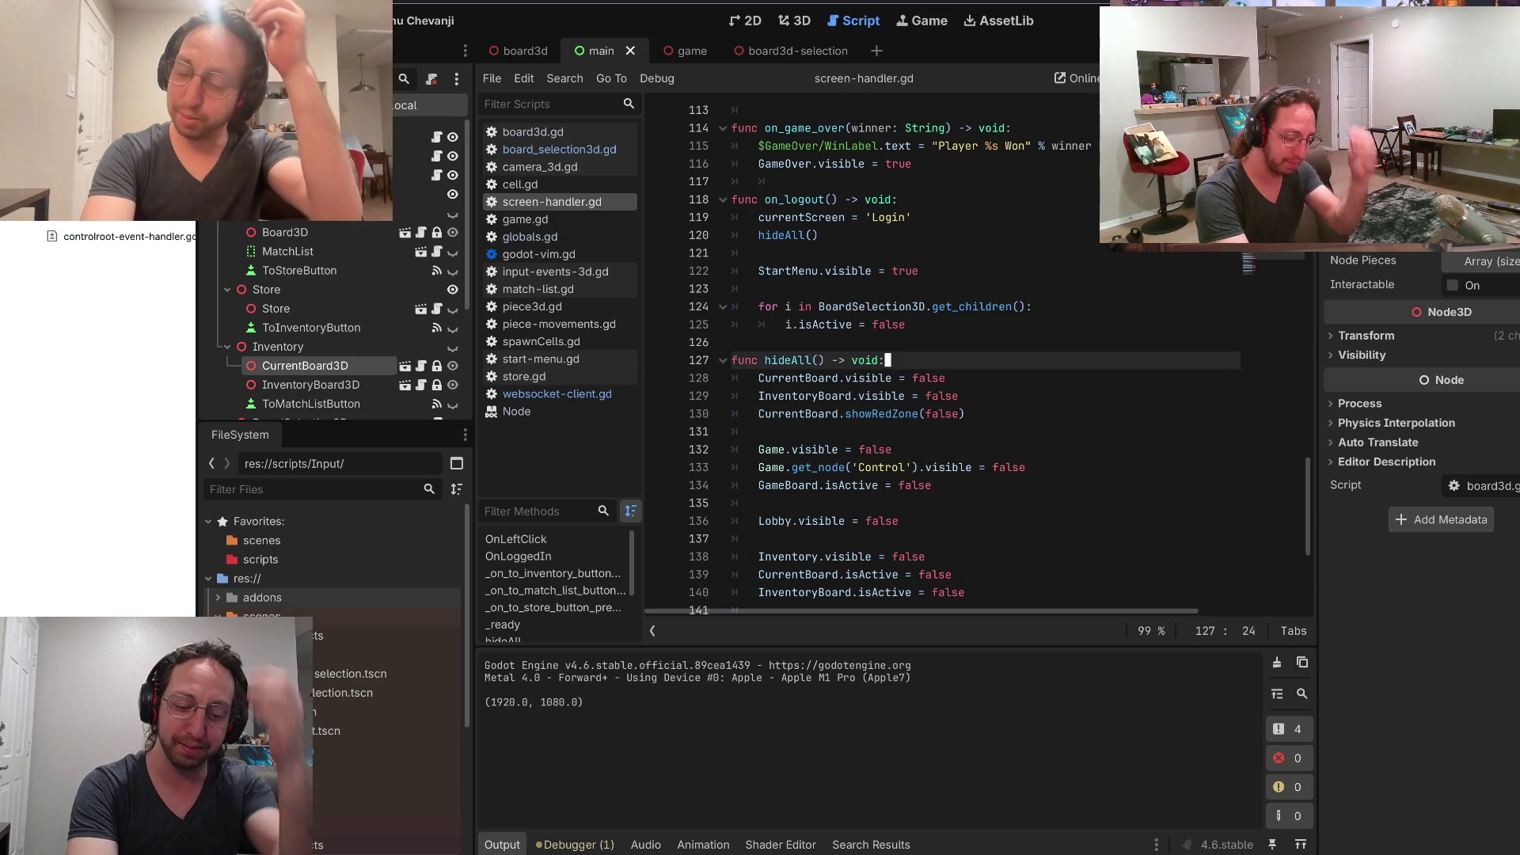
key("super+b")
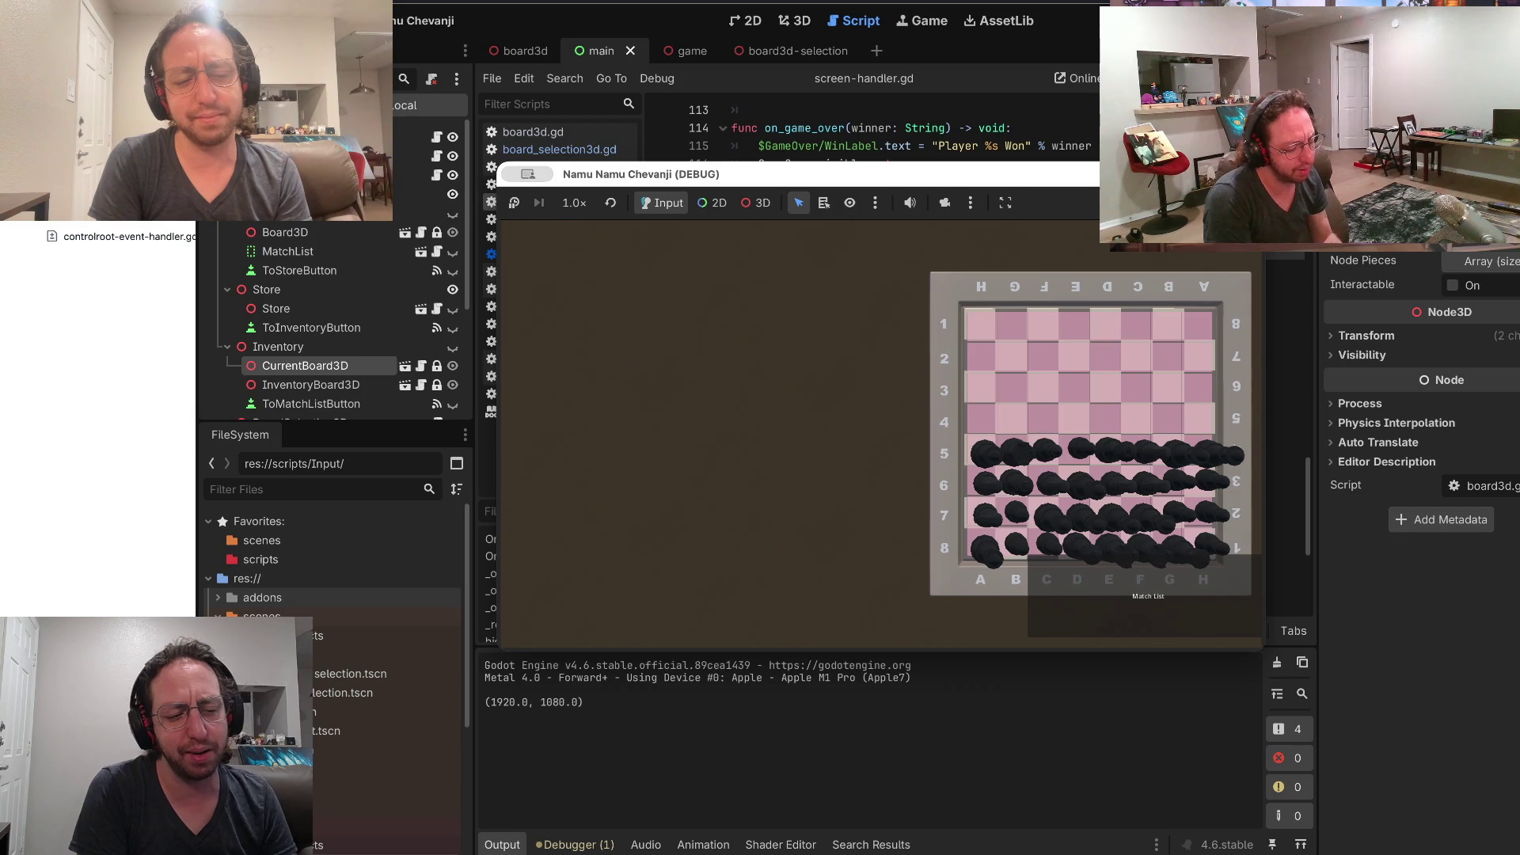
Stop the game, confirm git status shows a clean branch, and relaunch the game
key("super+period")
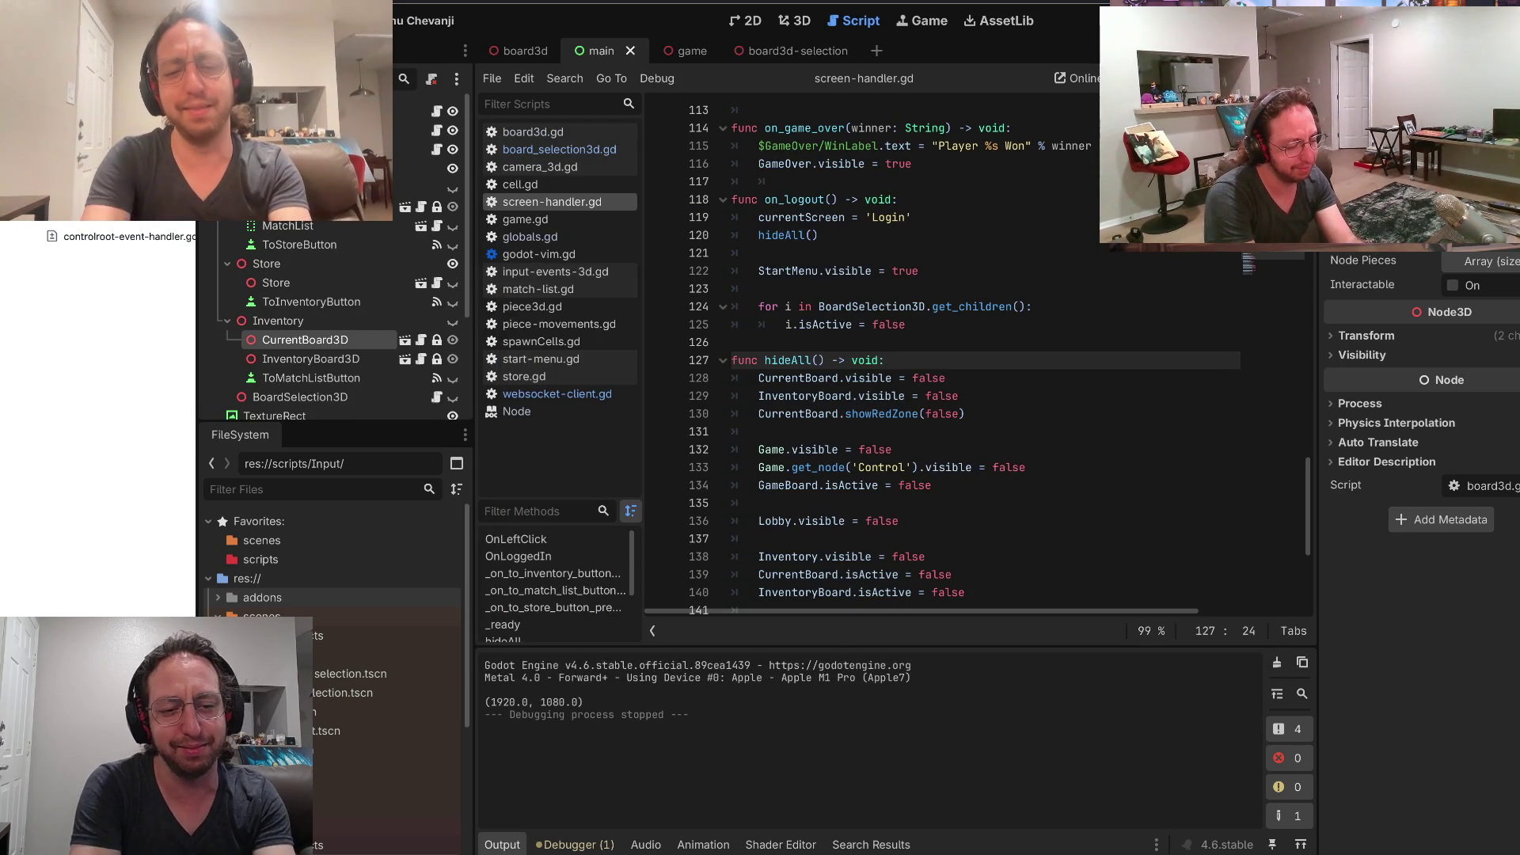
key("super+Tab")
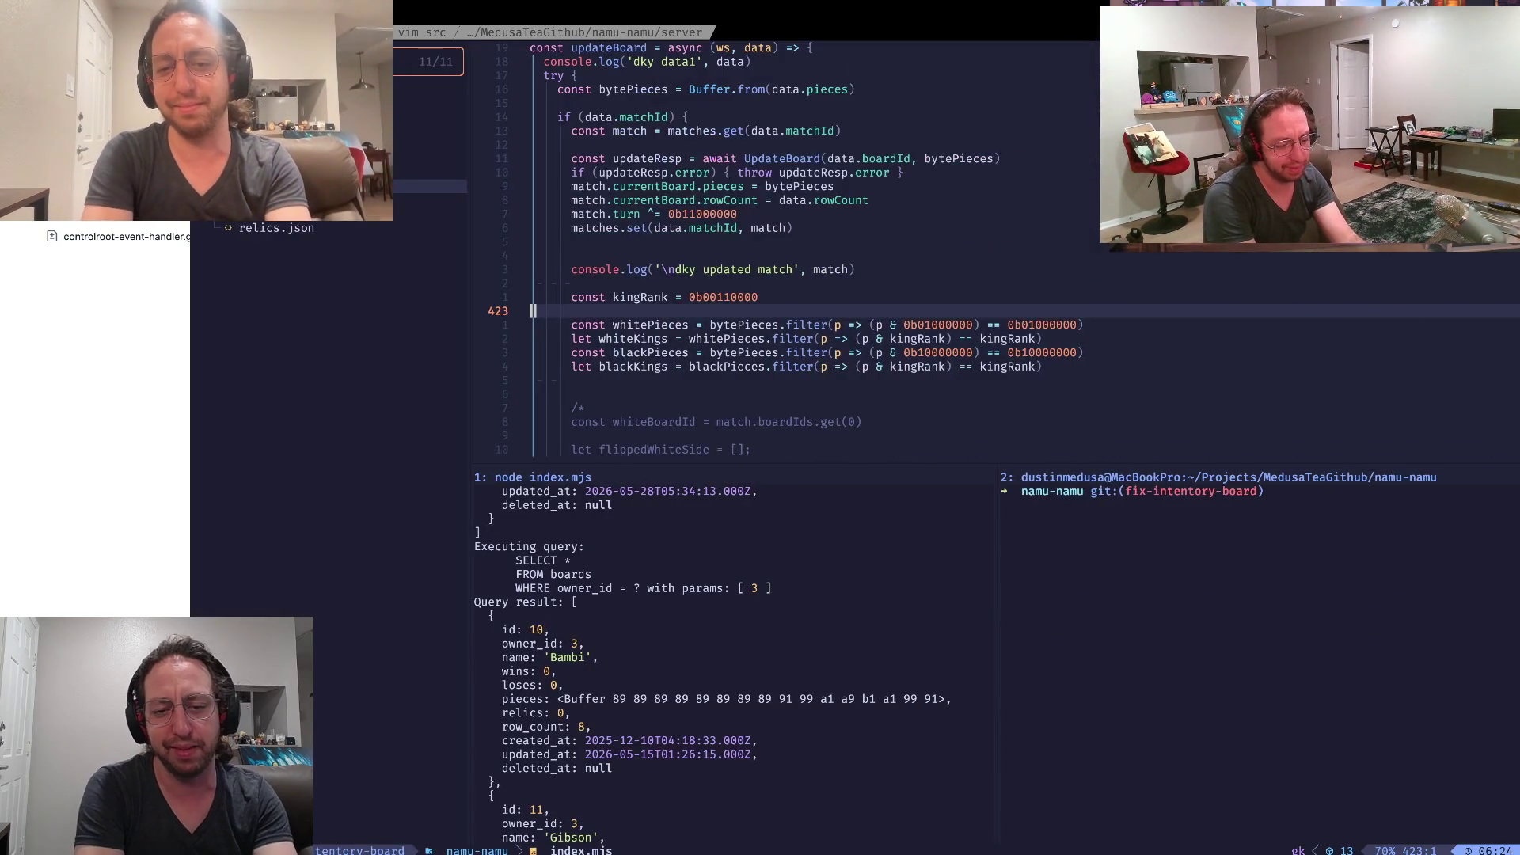
key("ctrl+w")
type("bs")
key("Return")
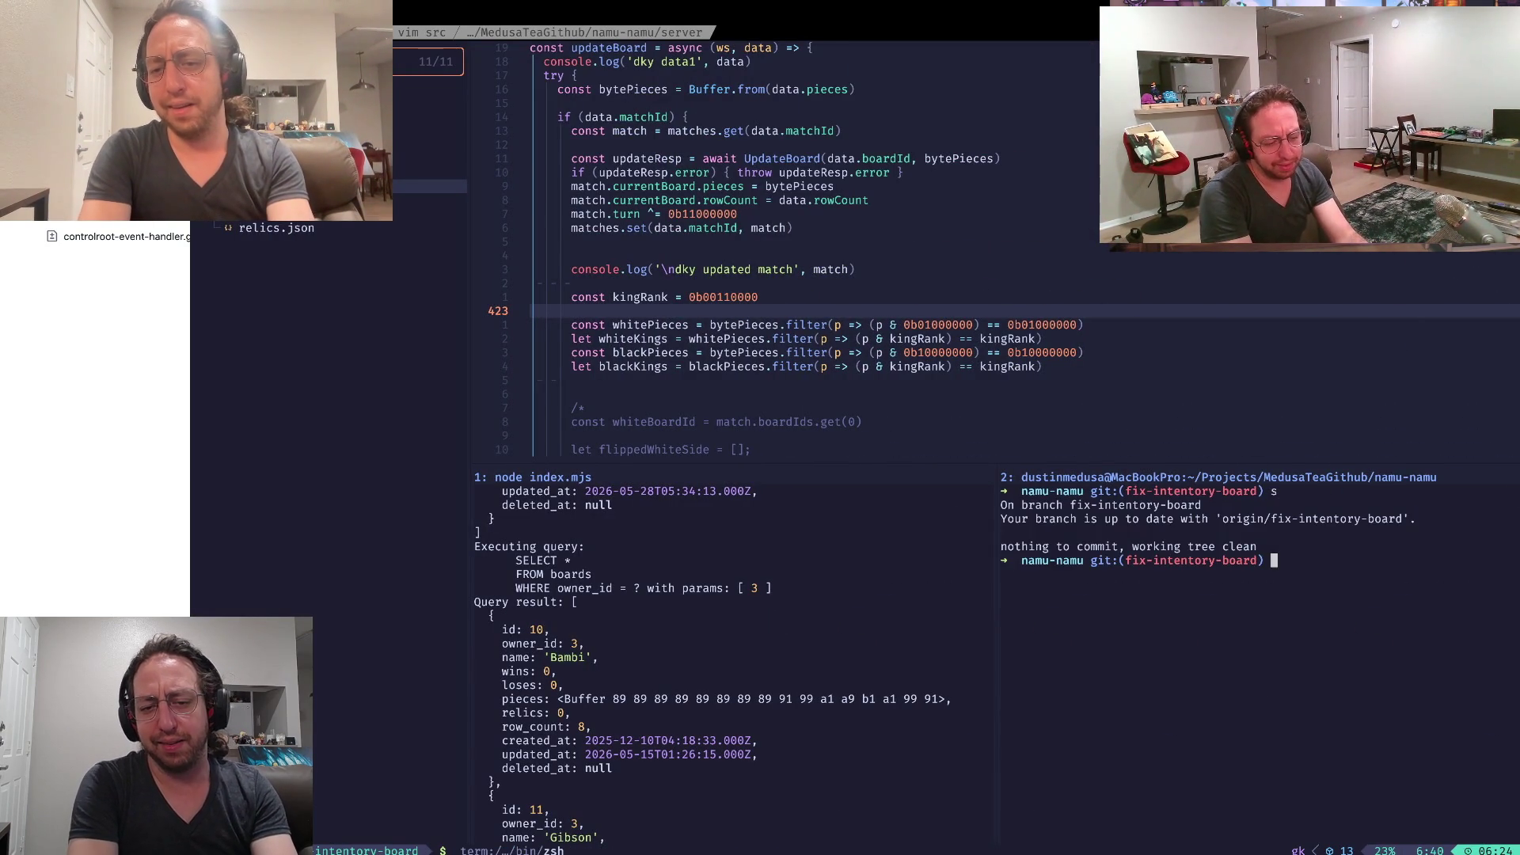
key("super+Tab")
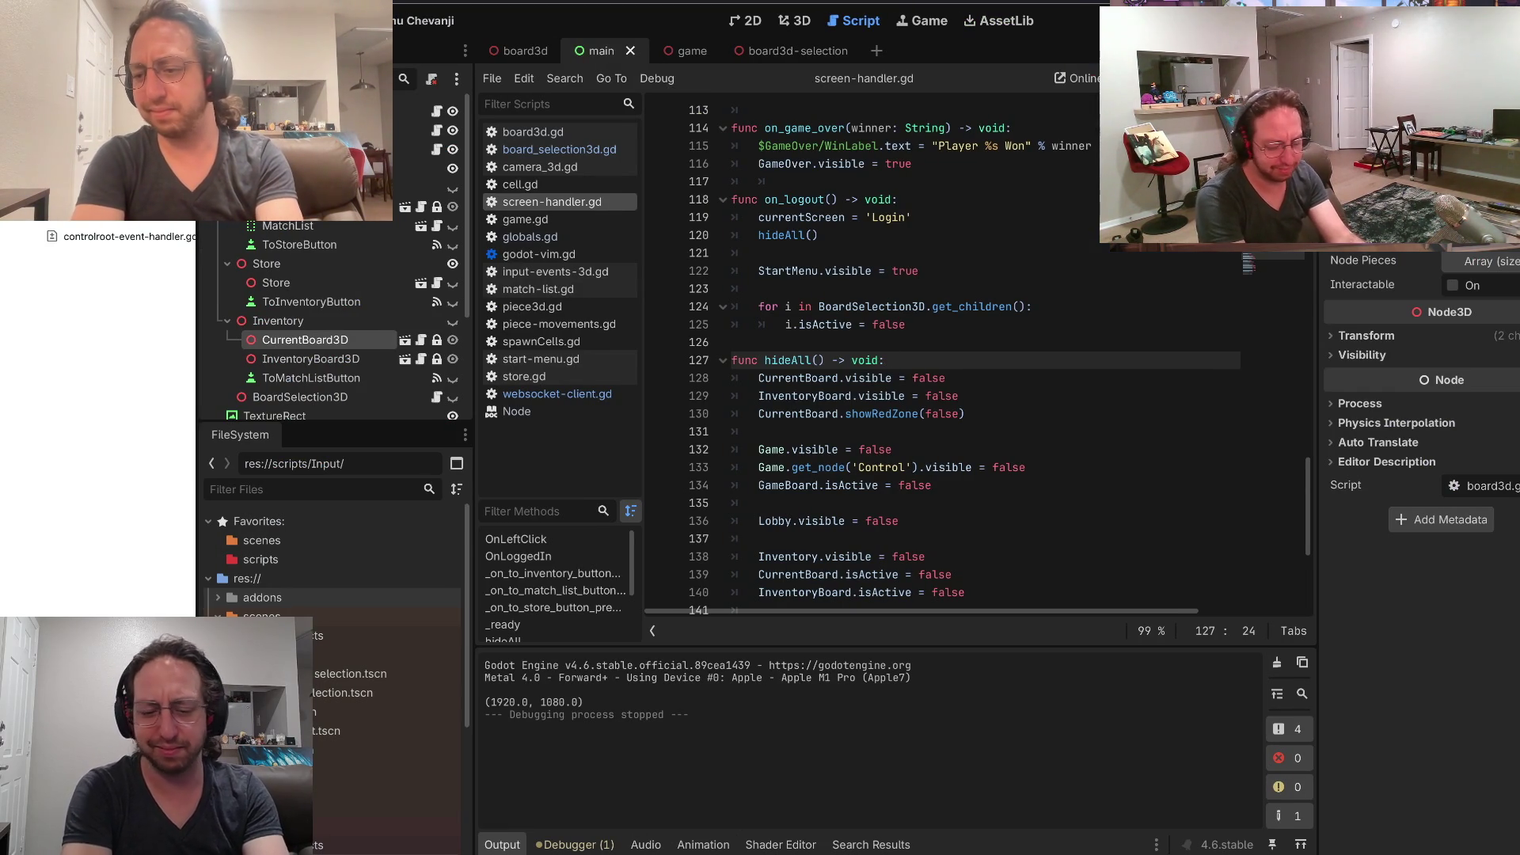
key("super+b")
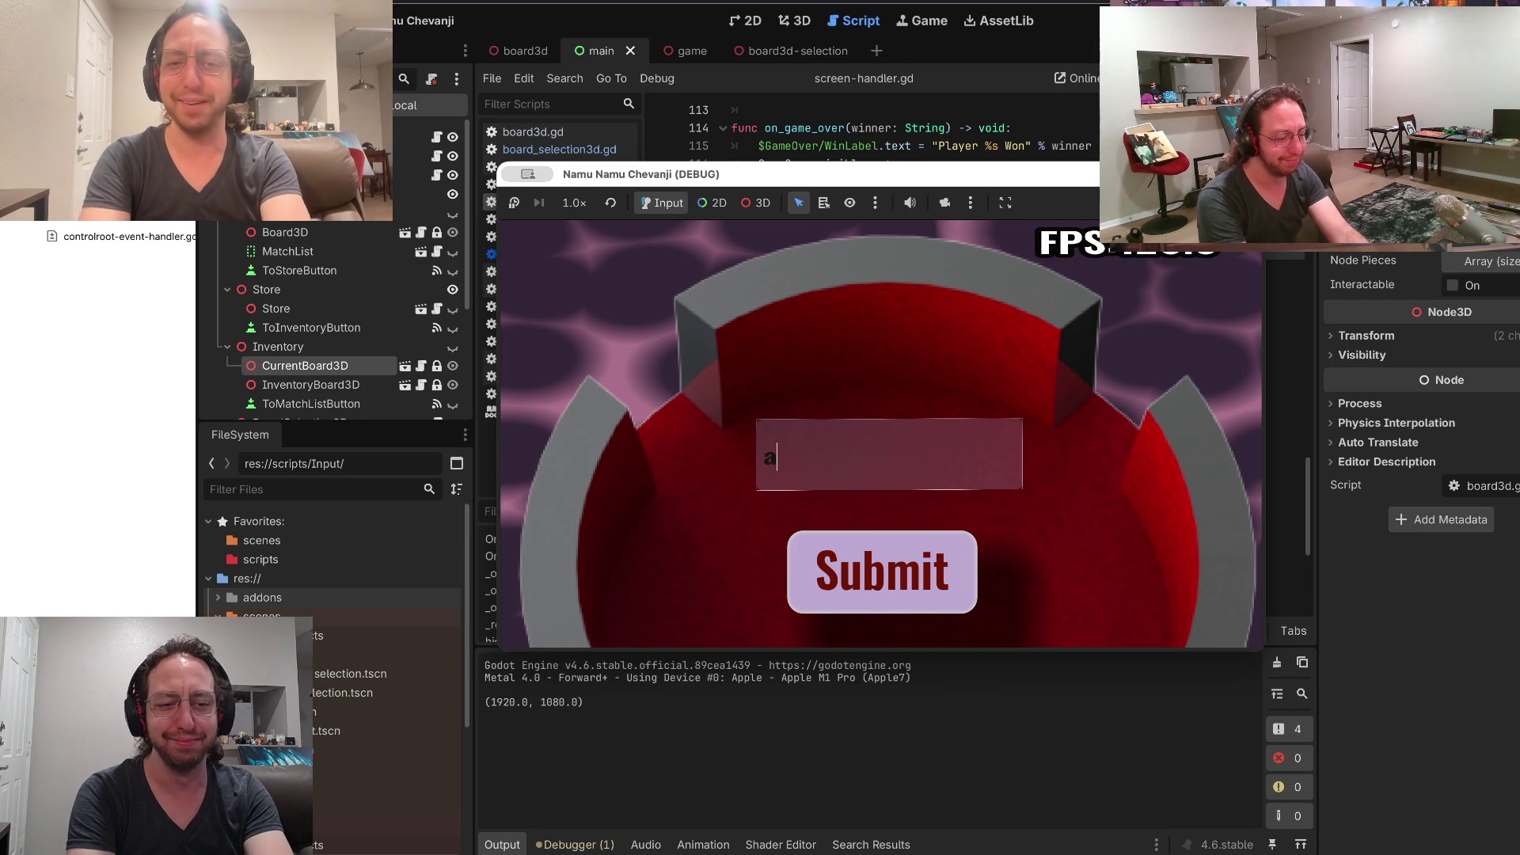
Log in, visit the Store and then the Inventory board, and stop the game
left_click(882, 572)
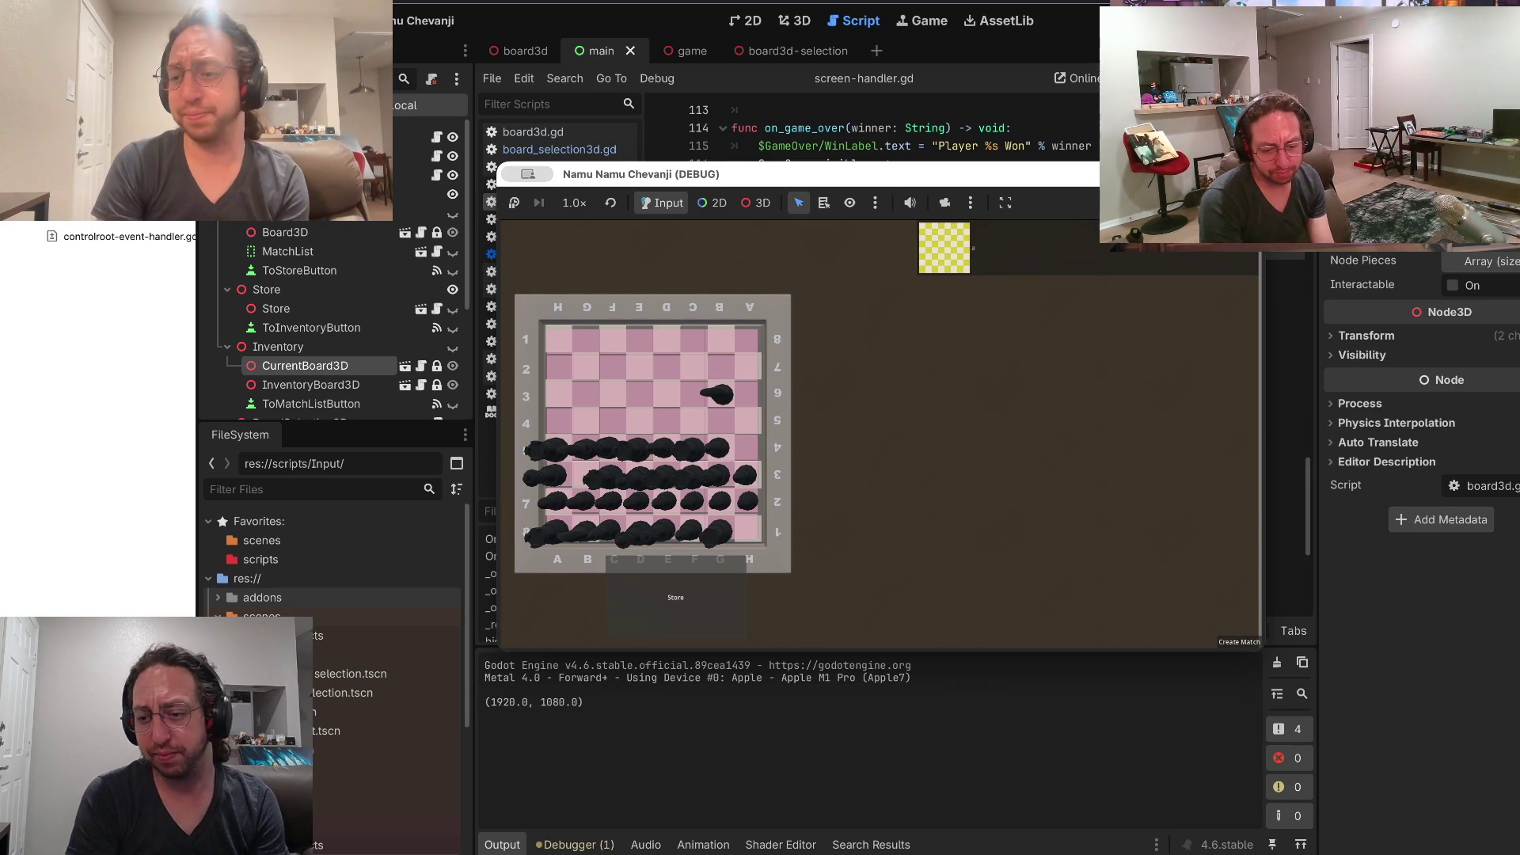
left_click(676, 597)
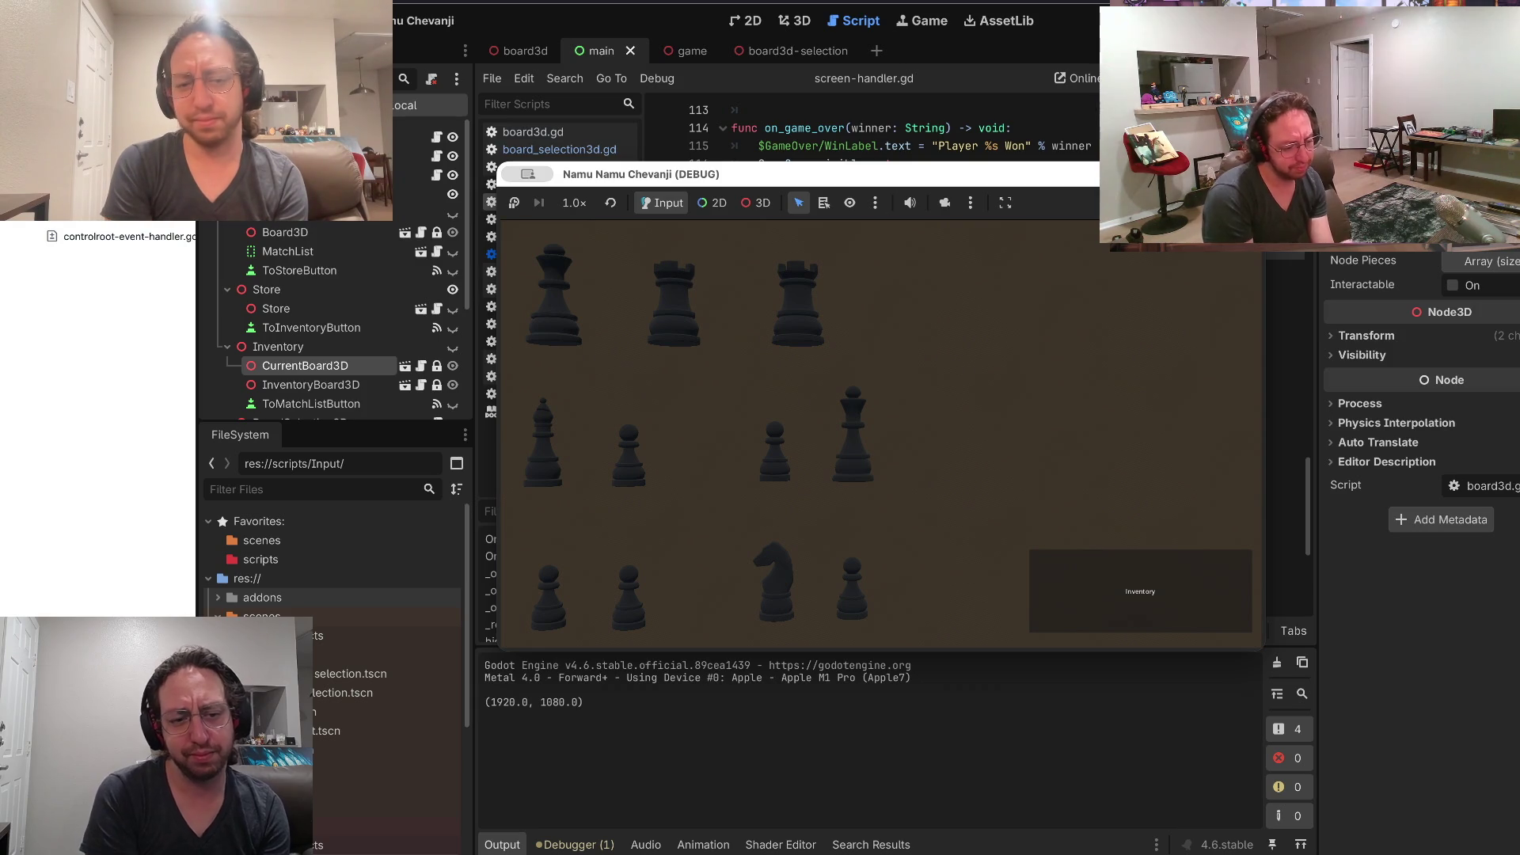
left_click(1140, 591)
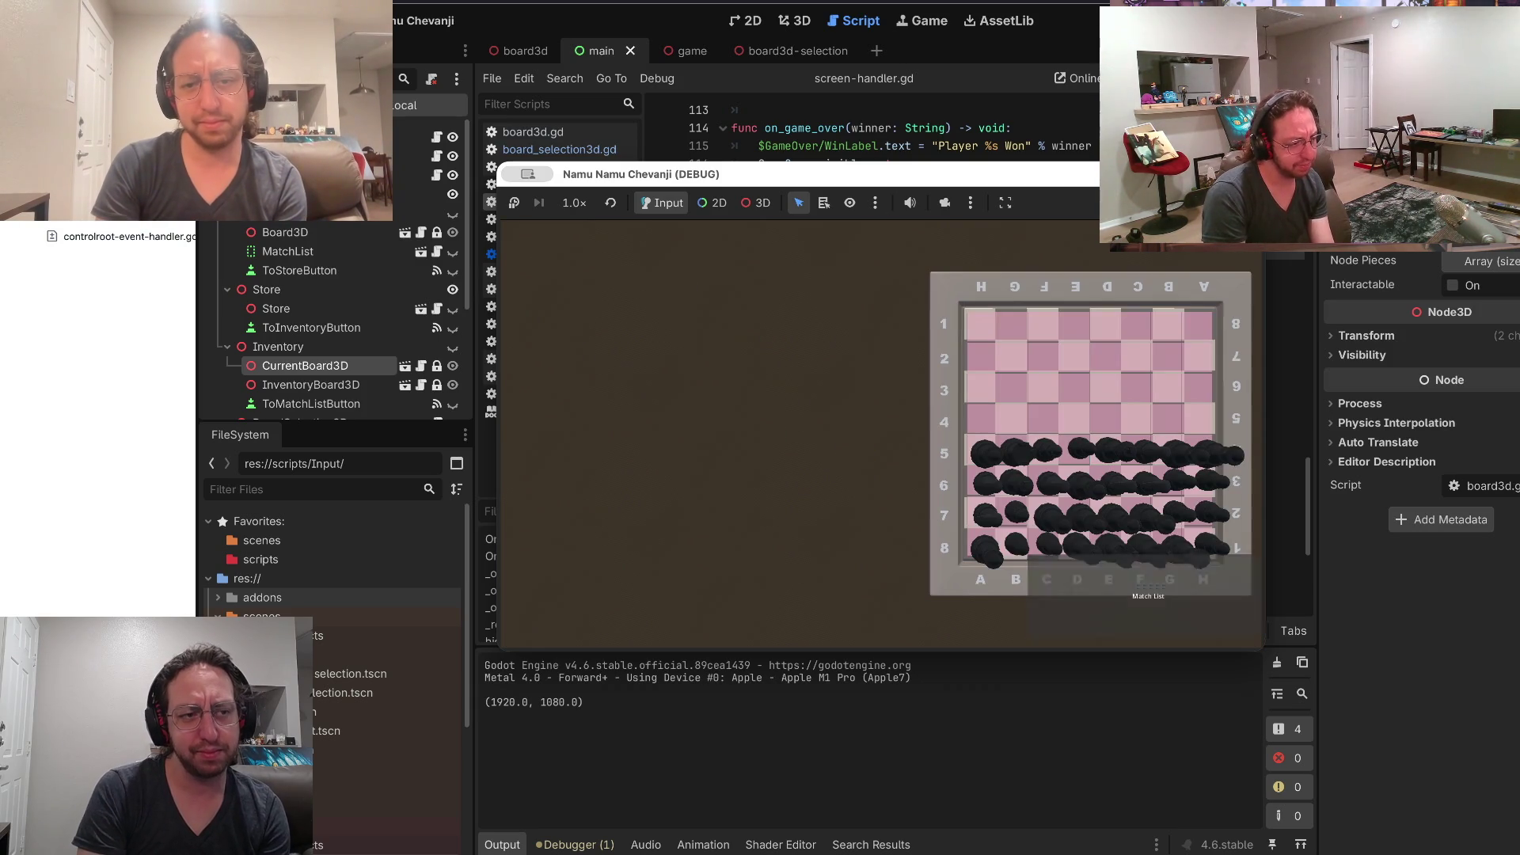
key("super+period")
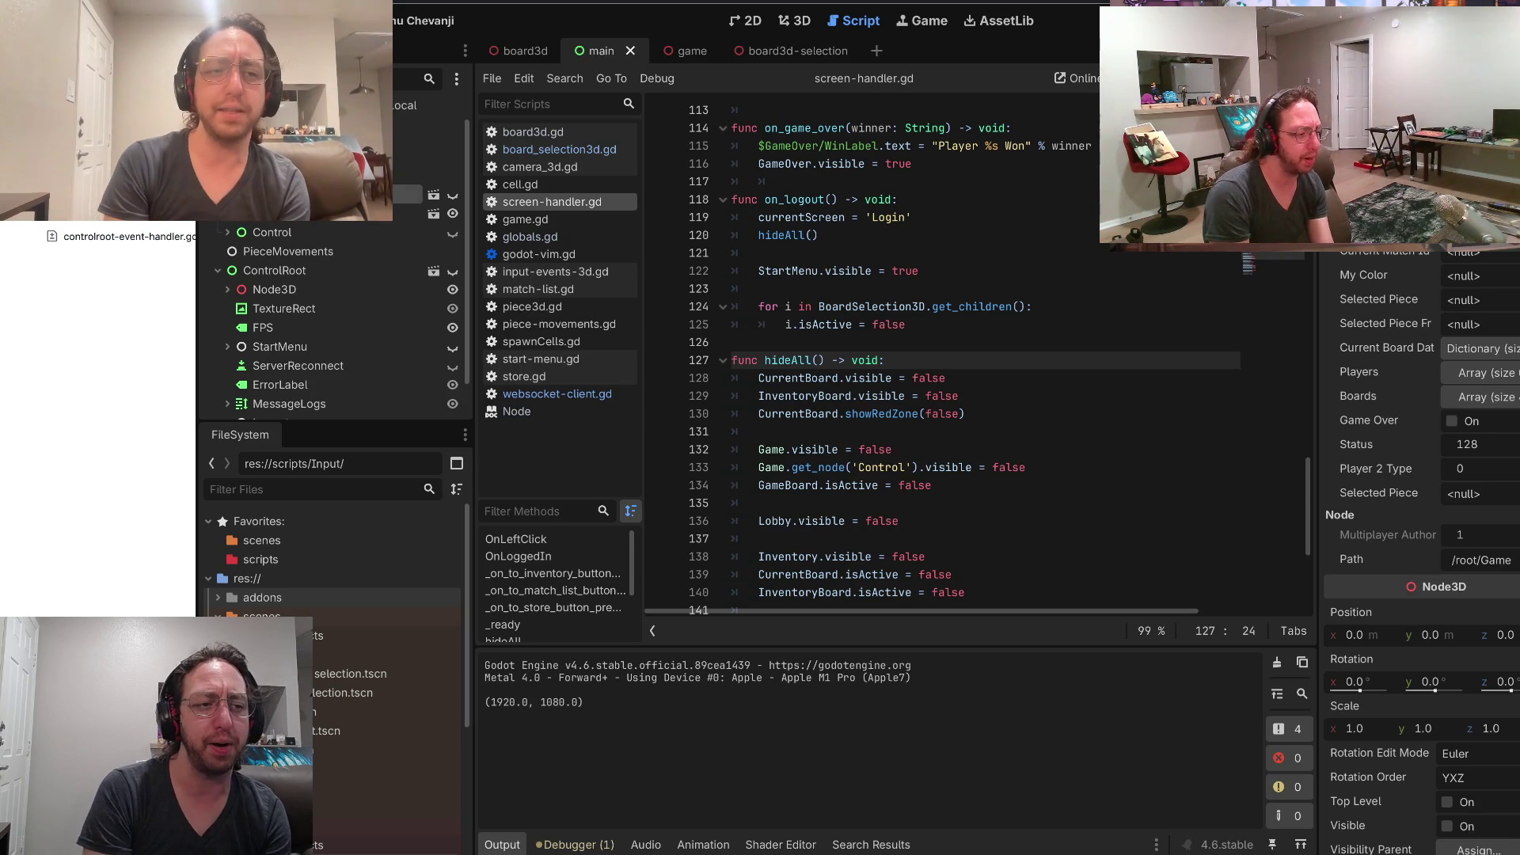
Collapse ControlRoot and expand Board3D in the scene tree
scroll(332, 317, "down", 2)
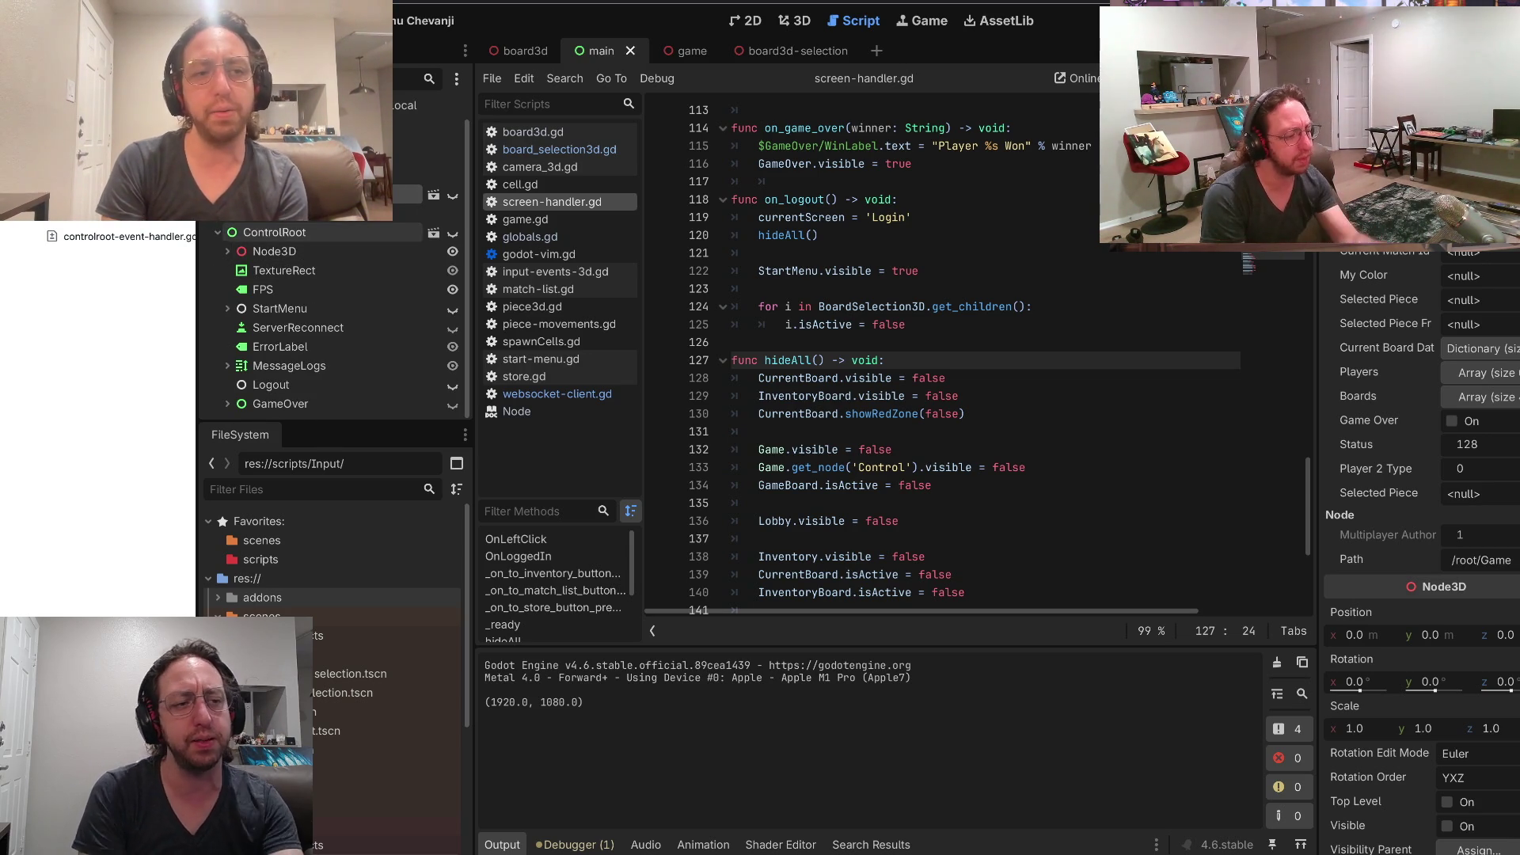
left_click(218, 232)
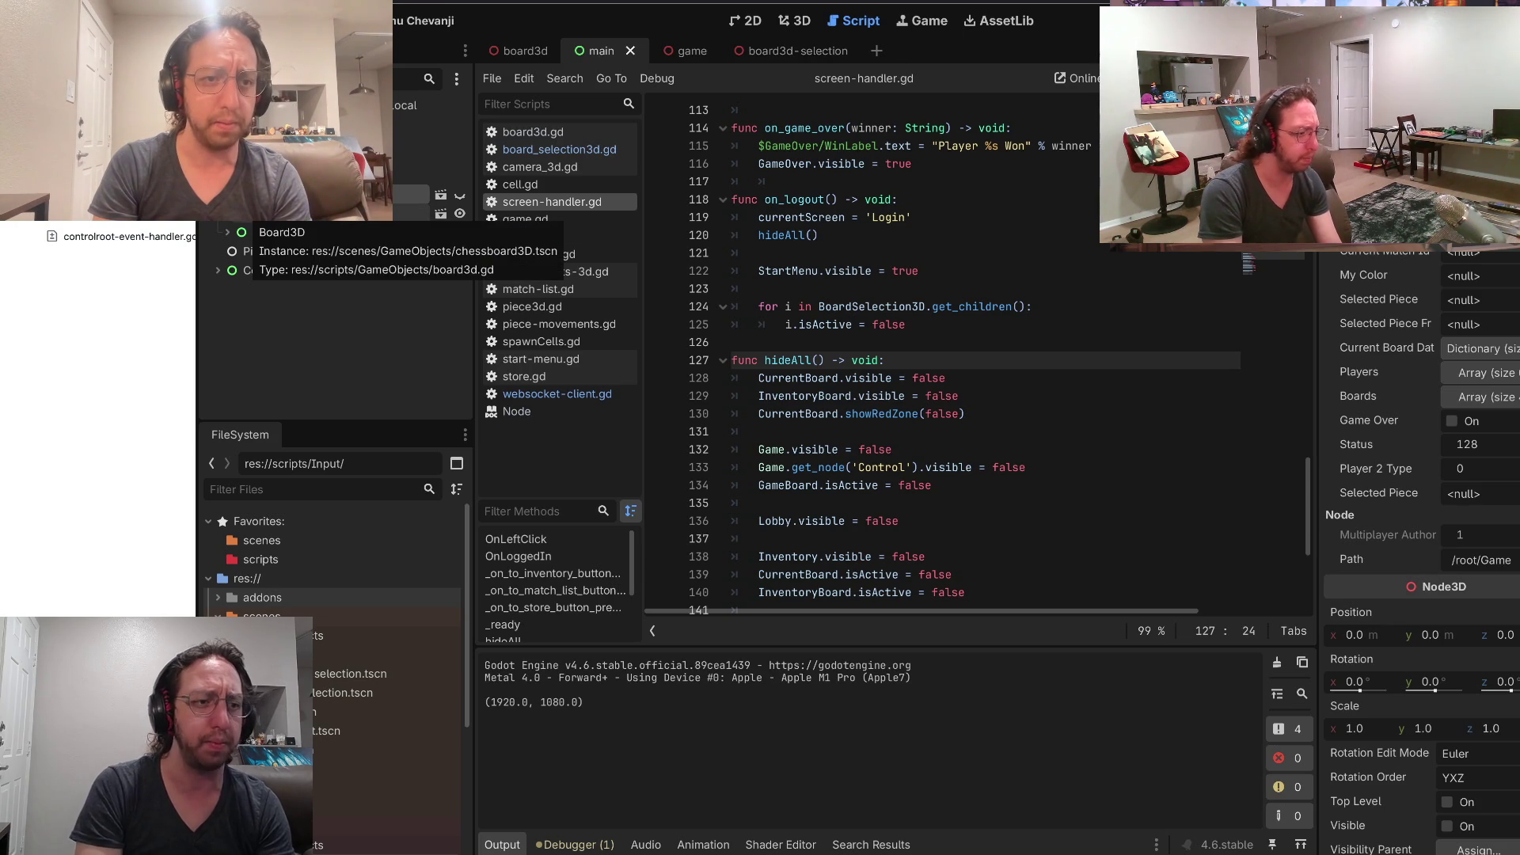
left_click(227, 232)
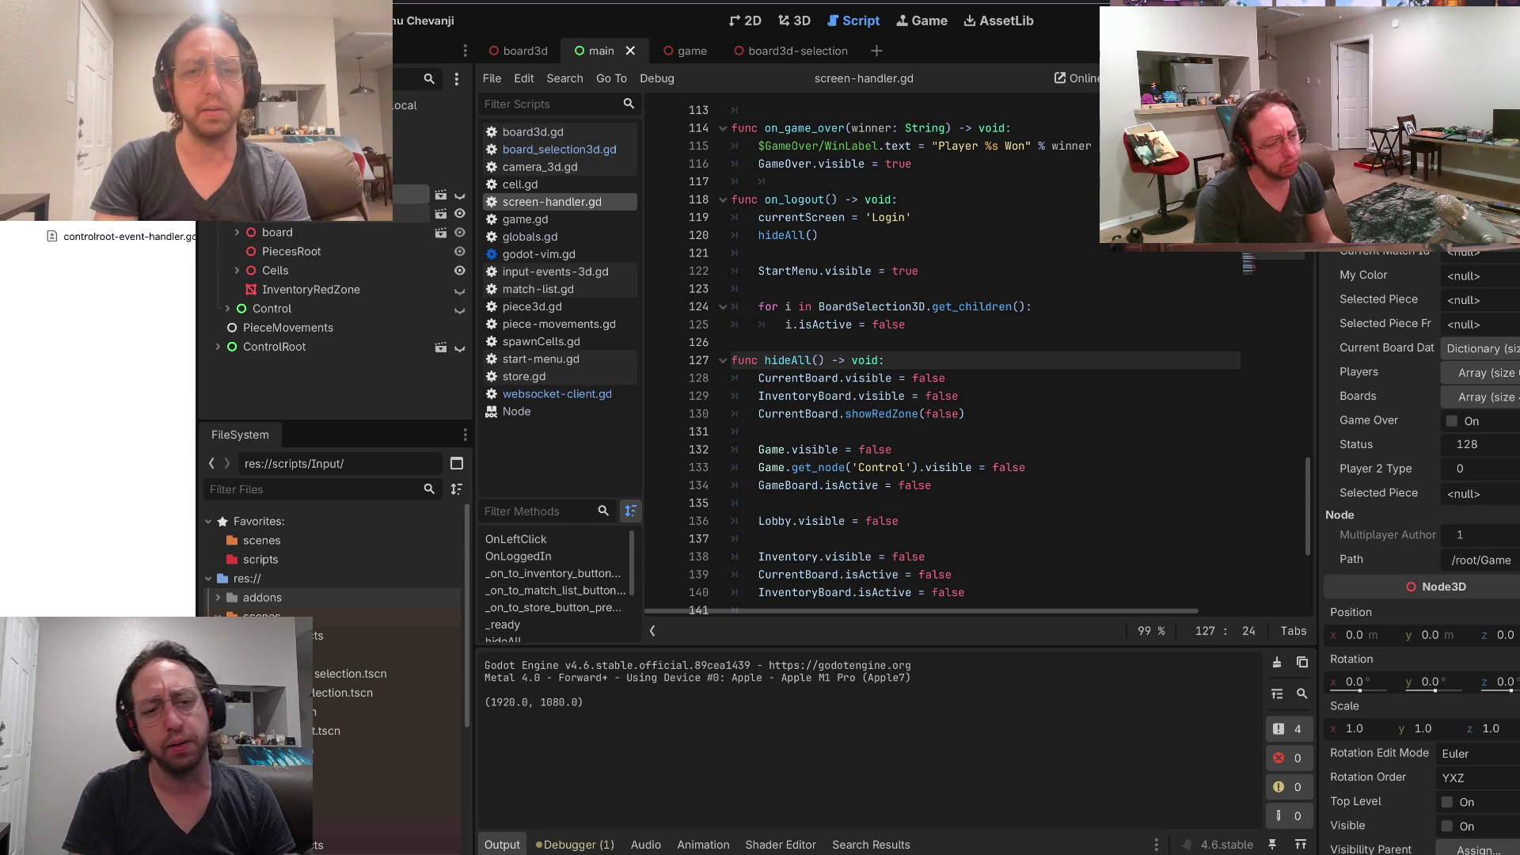
Start a Find in Files search for 'GAme.' and switch to the terminal editor
left_click(733, 342)
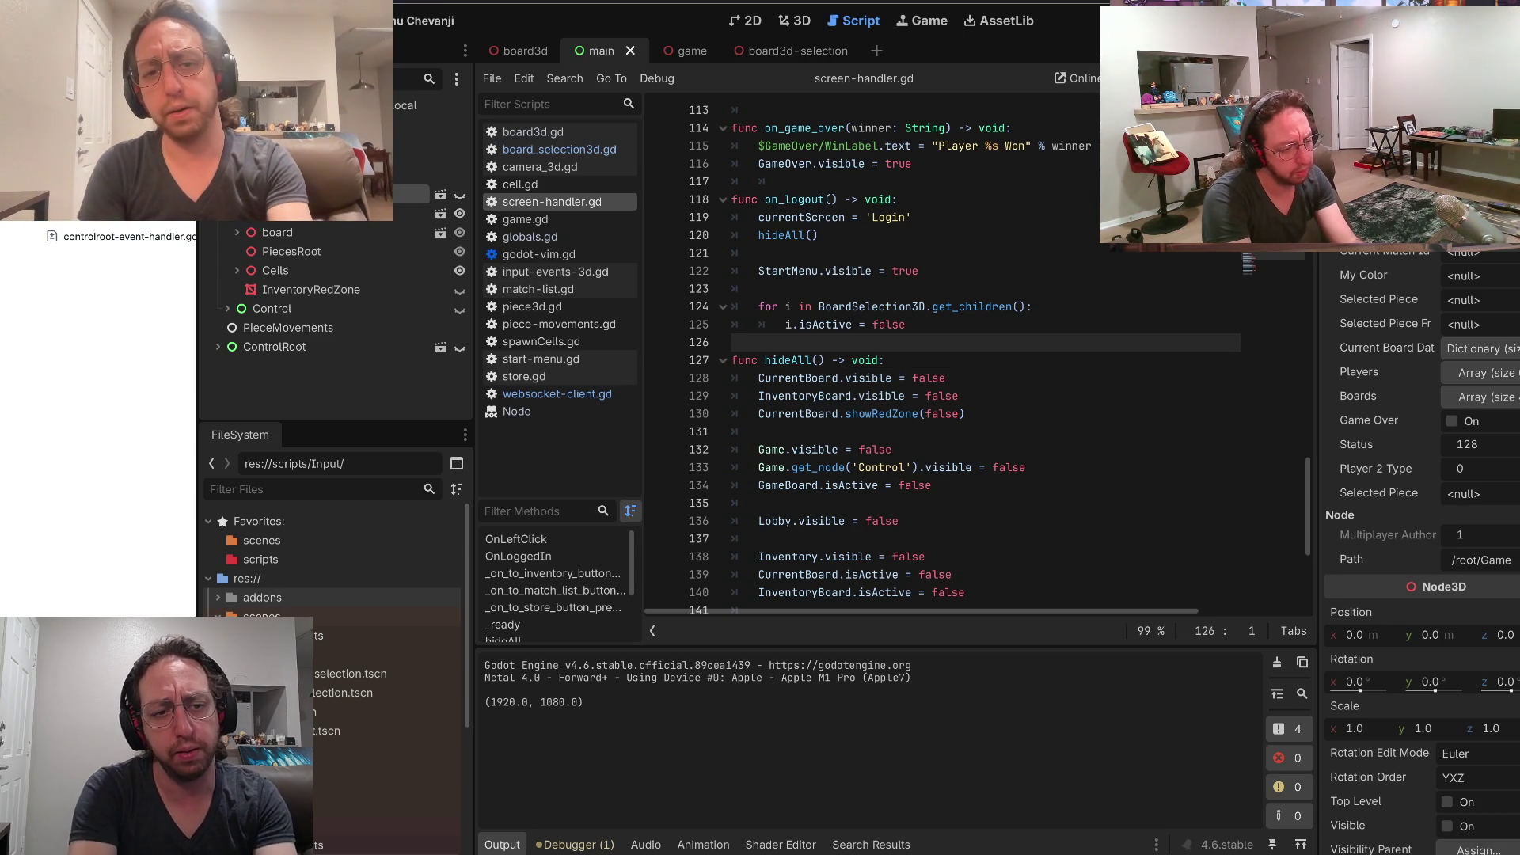
key("ctrl+shift+f")
type("GAme.")
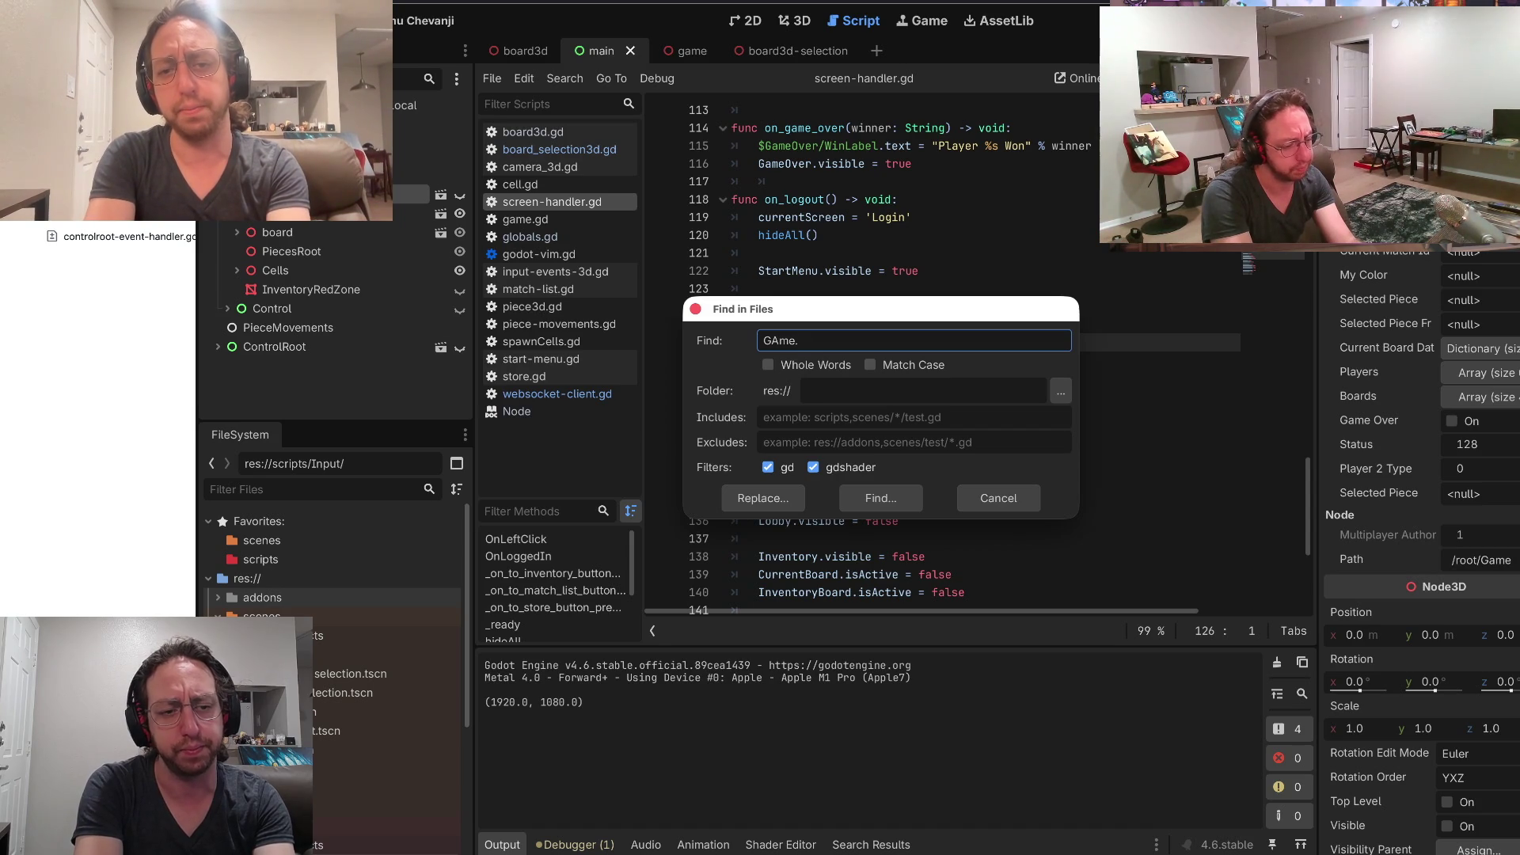
key("super+Tab")
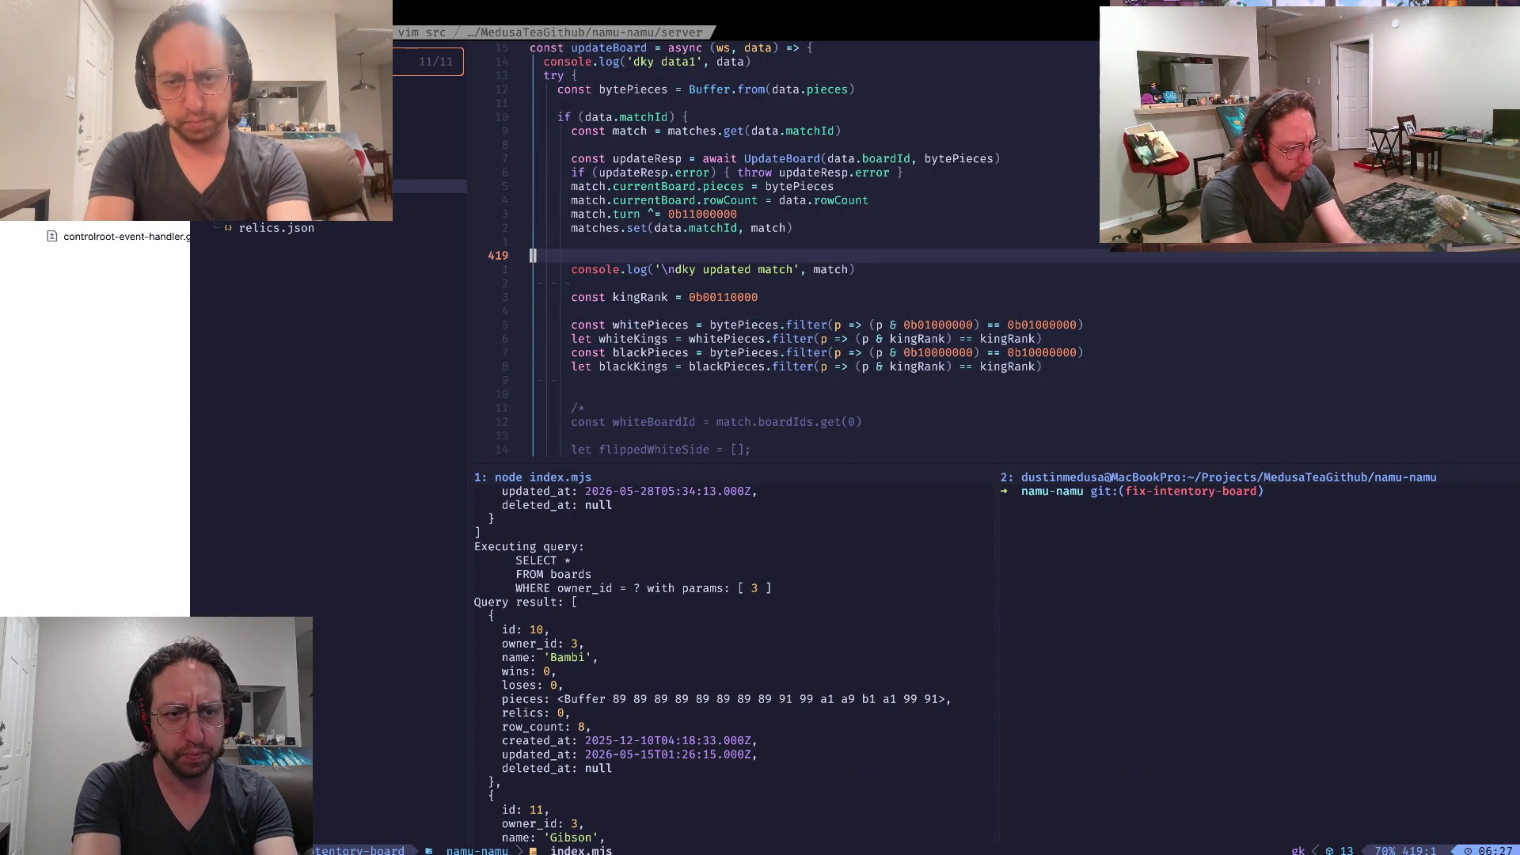
key("space")
key("slash")
type("Game")
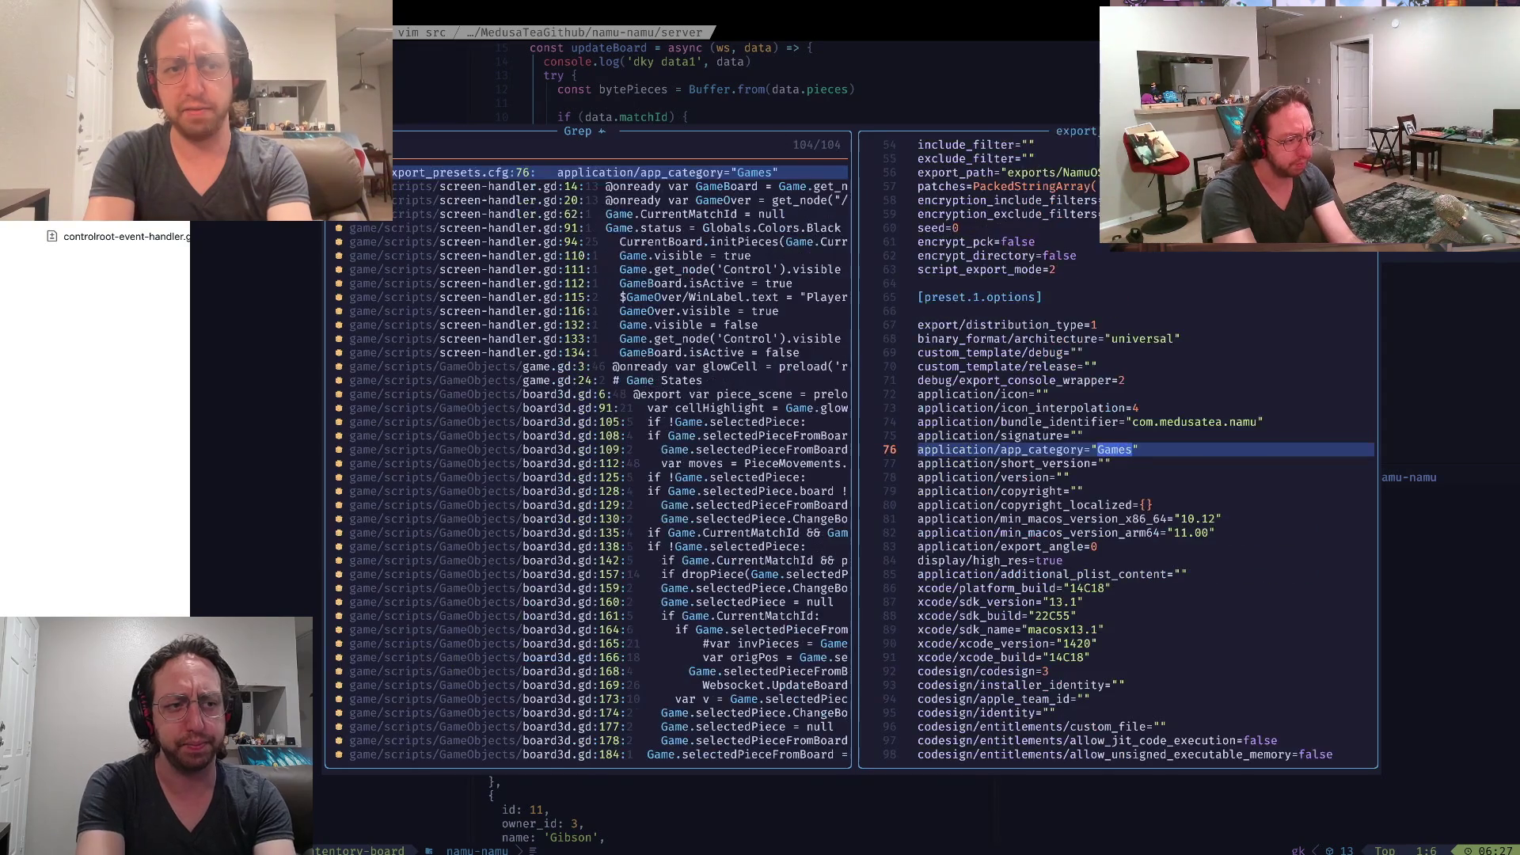
type(".")
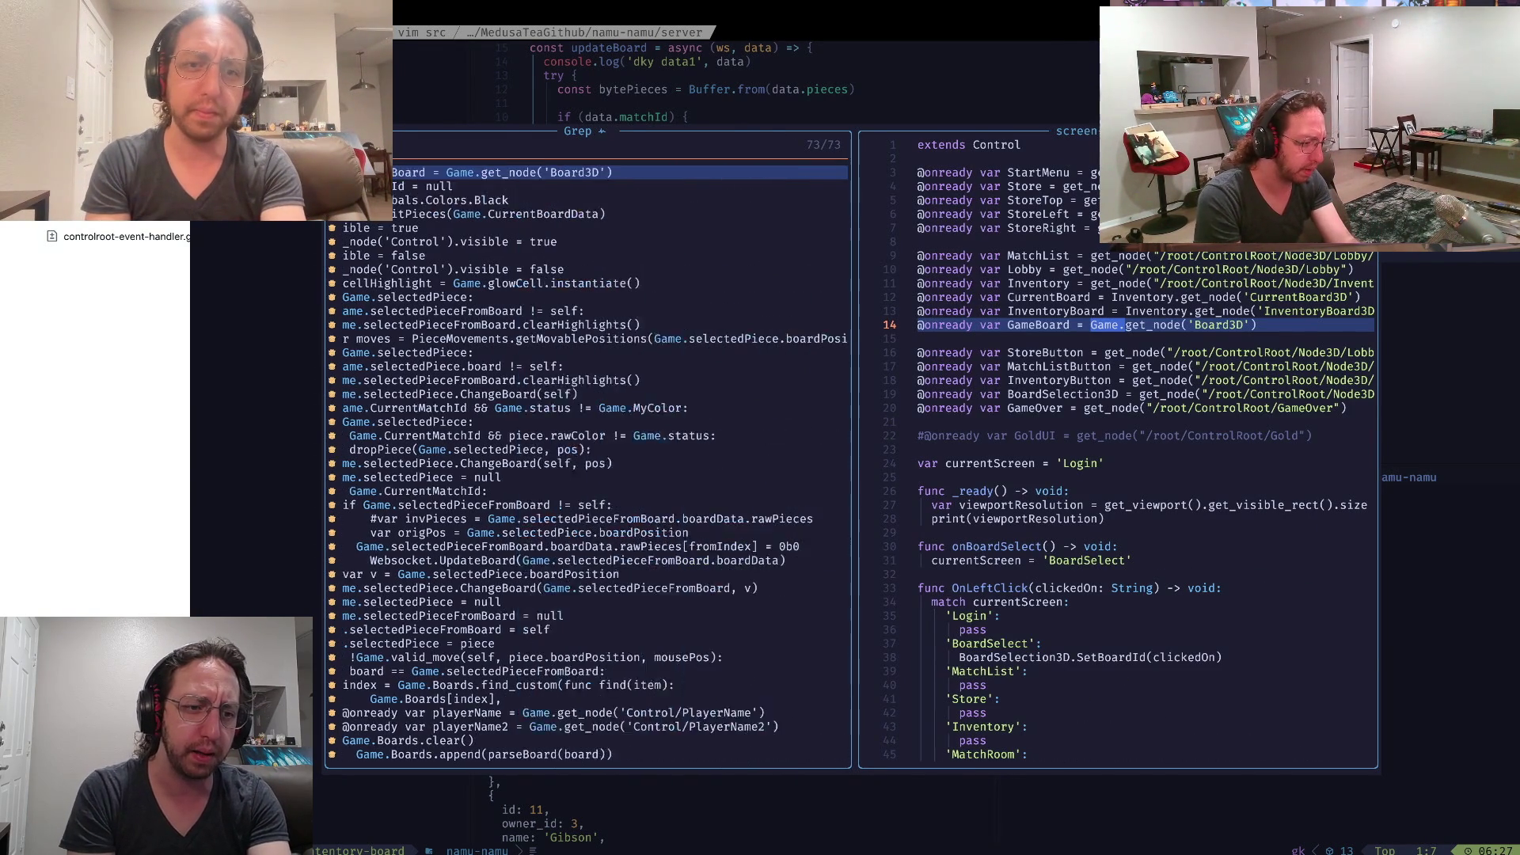
key("Down")
key("Down")
key("Down")
key("Down")
key("Down")
key("Down")
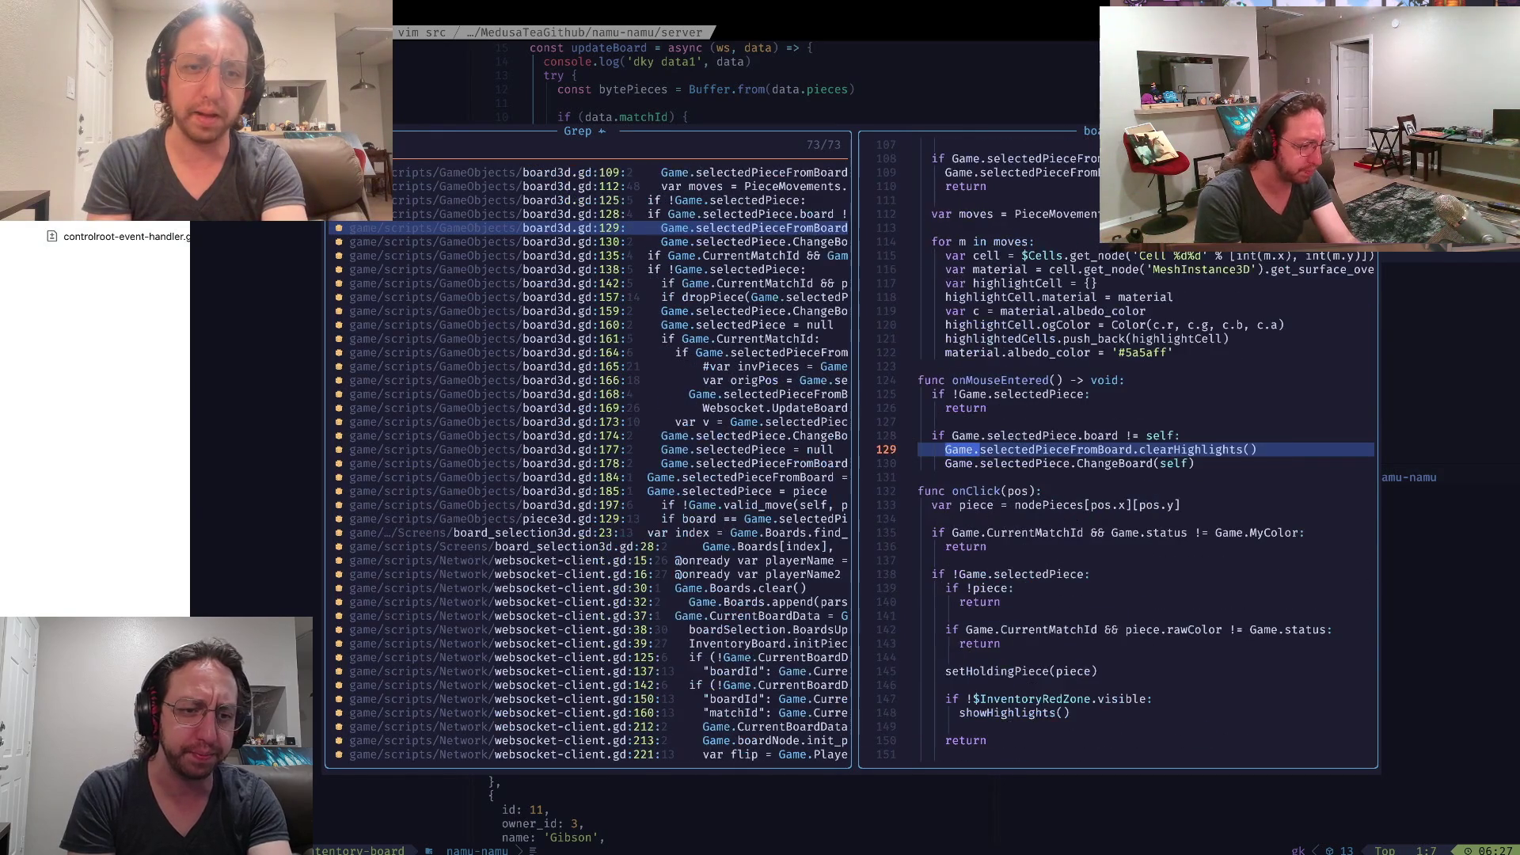
key("Down")
key("Down")
key("Down")
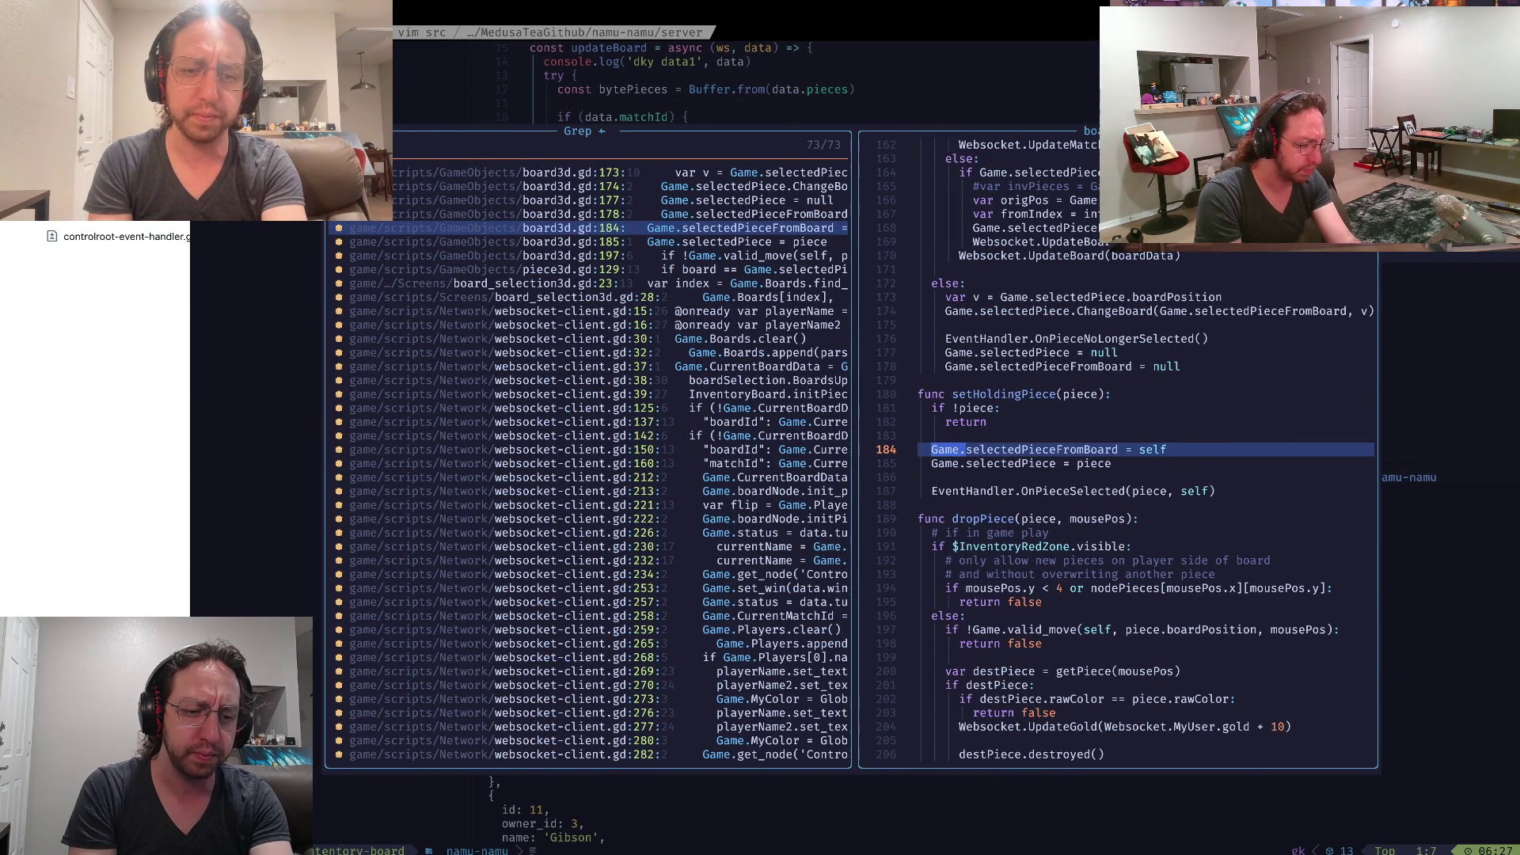
left_click(700, 699)
key("Up")
key("Up")
key("Up")
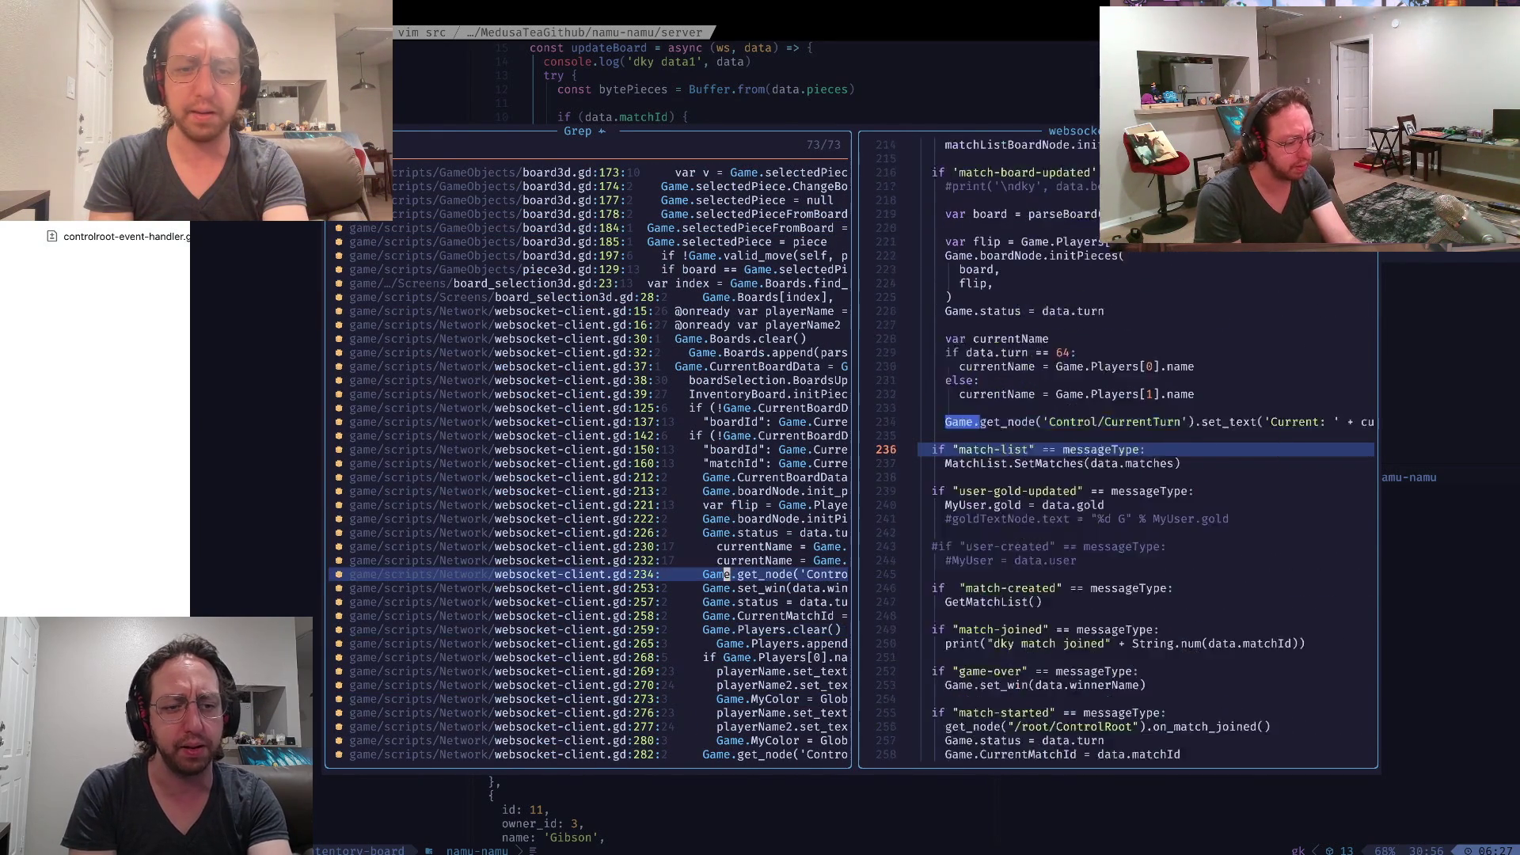
key("Up")
key("Up")
key("Up")
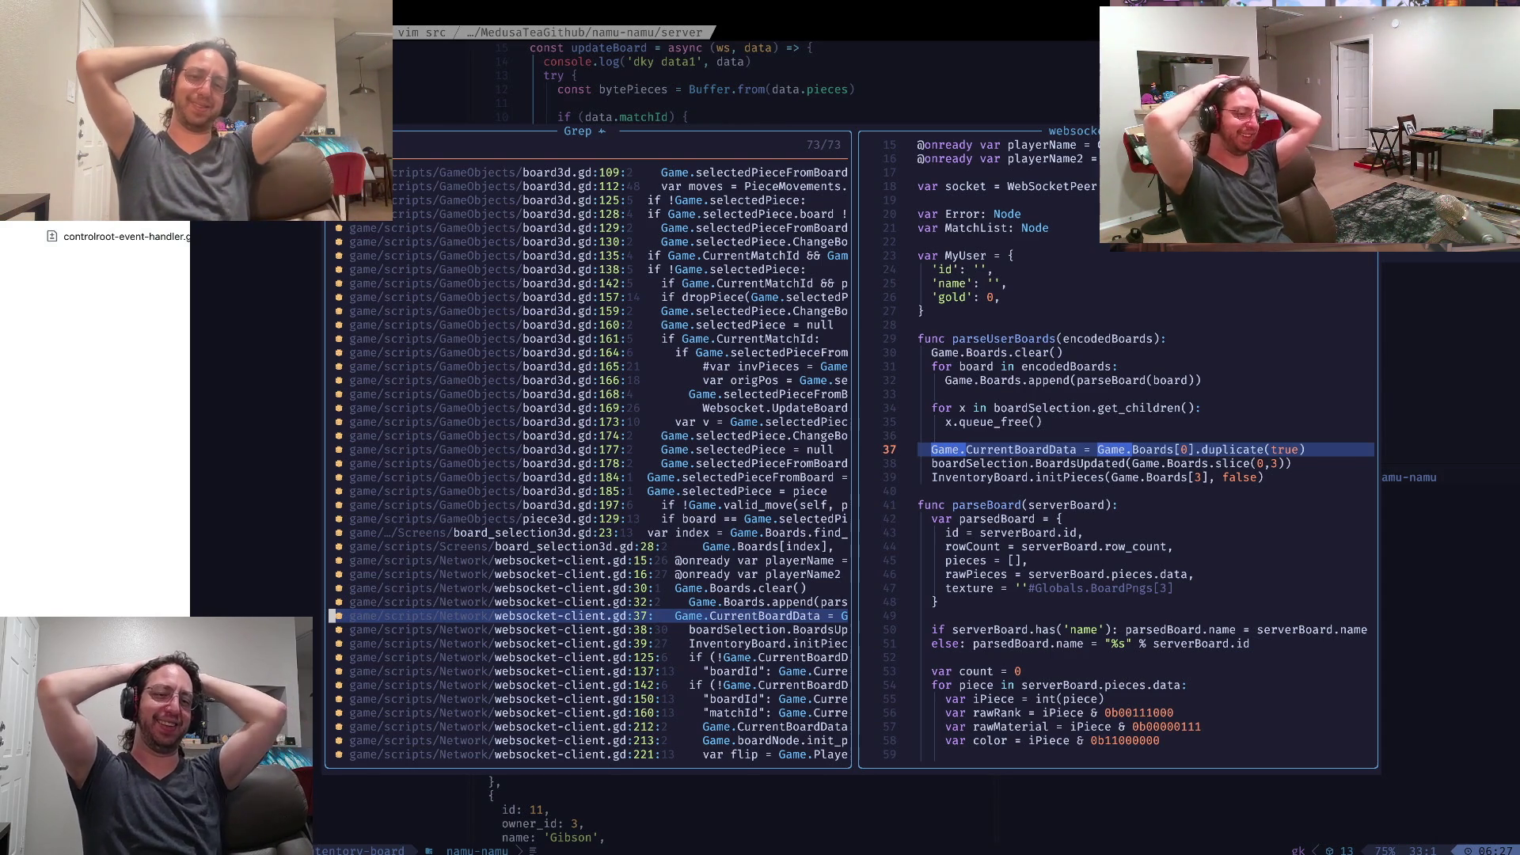
key("Down")
key("Down")
key("Down")
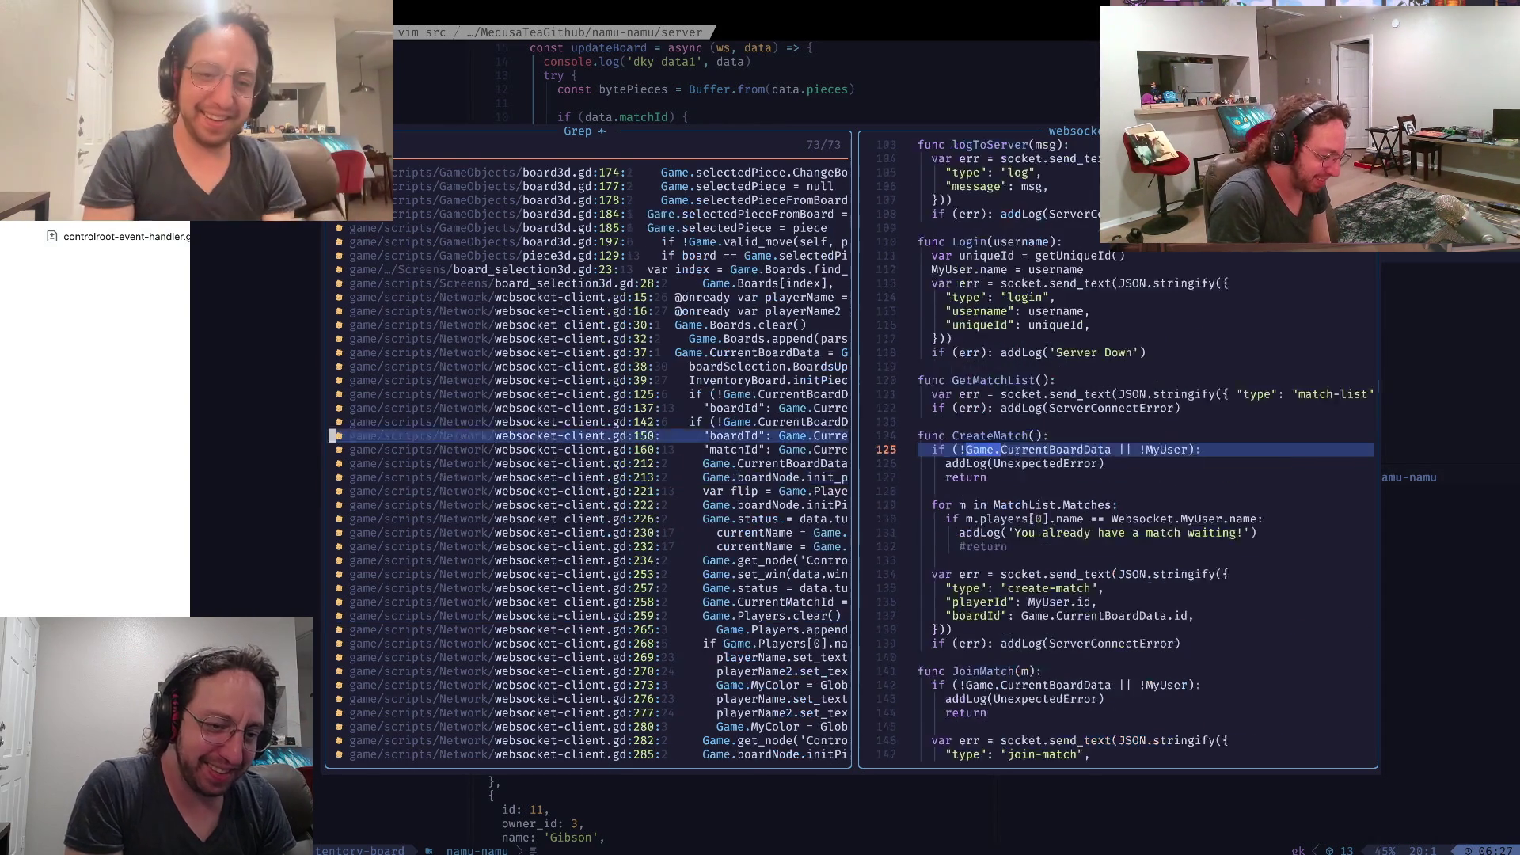
key("Down")
key("Down")
key("Down")
key("Up")
key("Up")
key("Up")
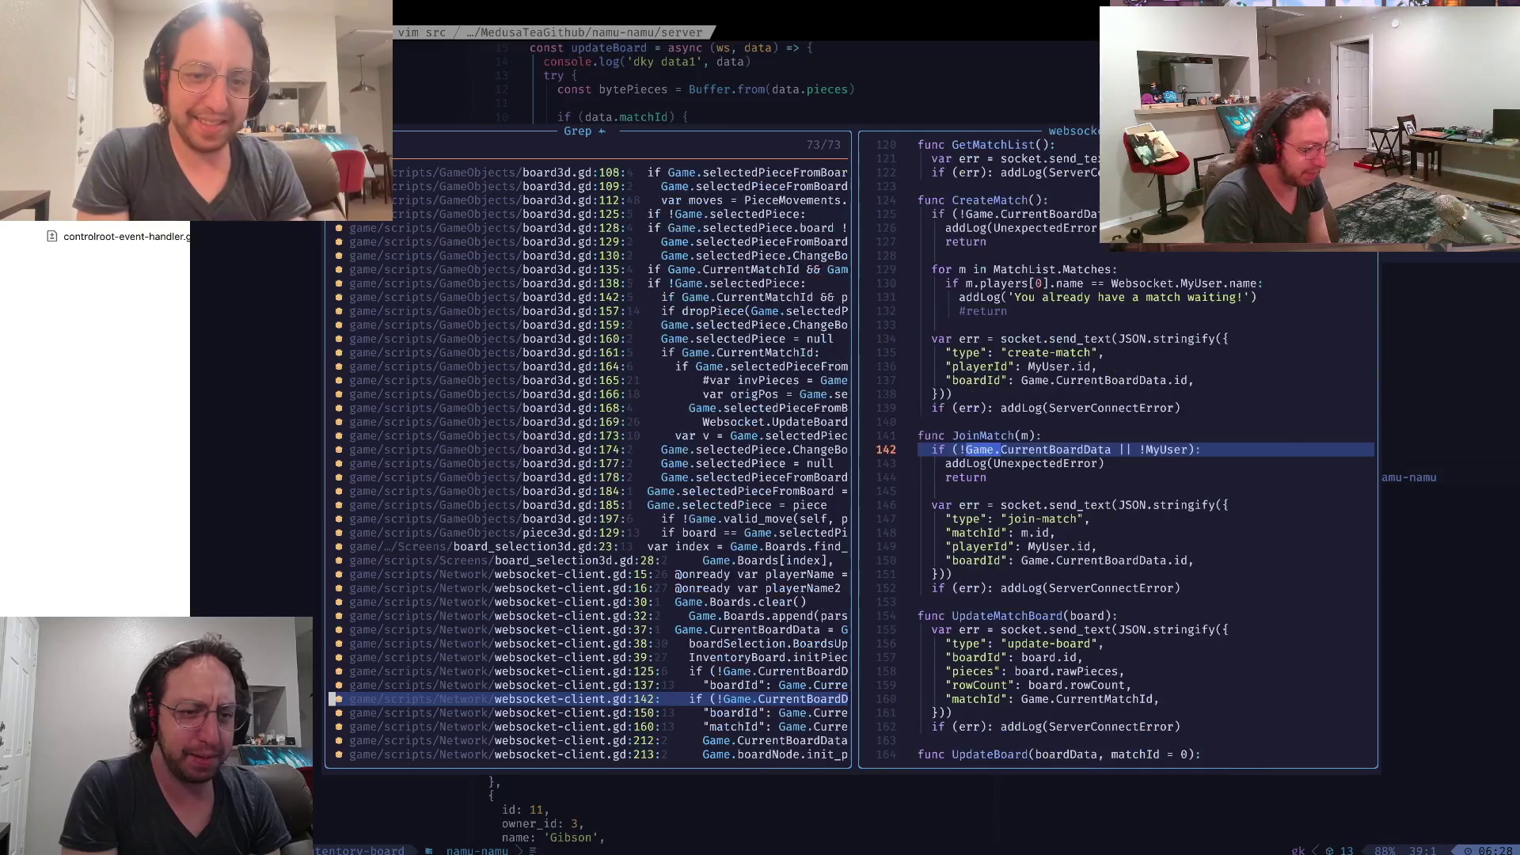
key("Up")
key("Up")
key("Up")
key("Down")
key("Down")
key("Down")
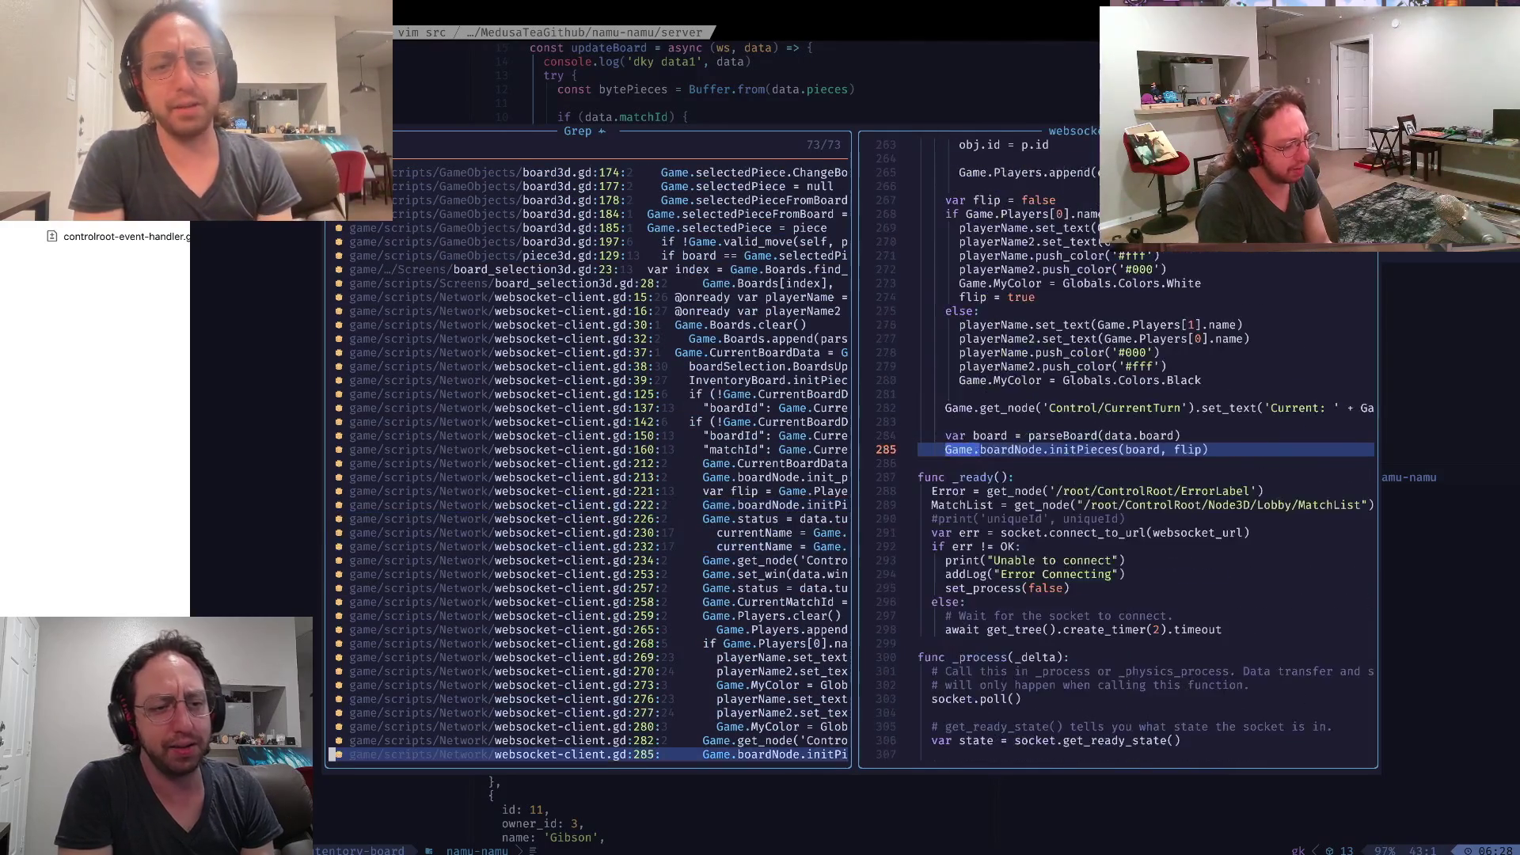
key("Up")
key("Up")
key("Up")
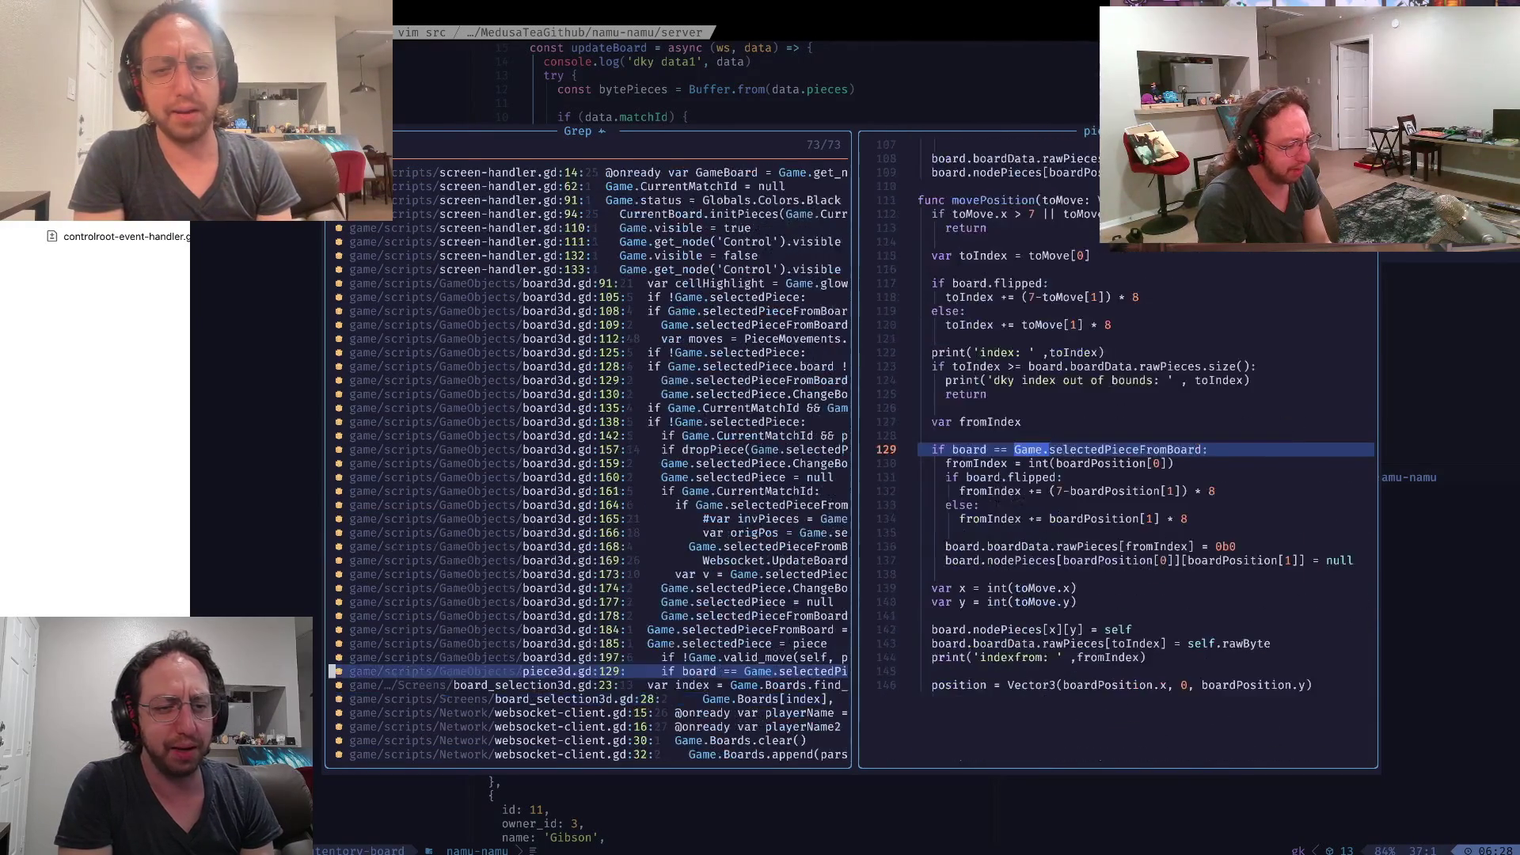
key("Up")
key("Up")
key("Up")
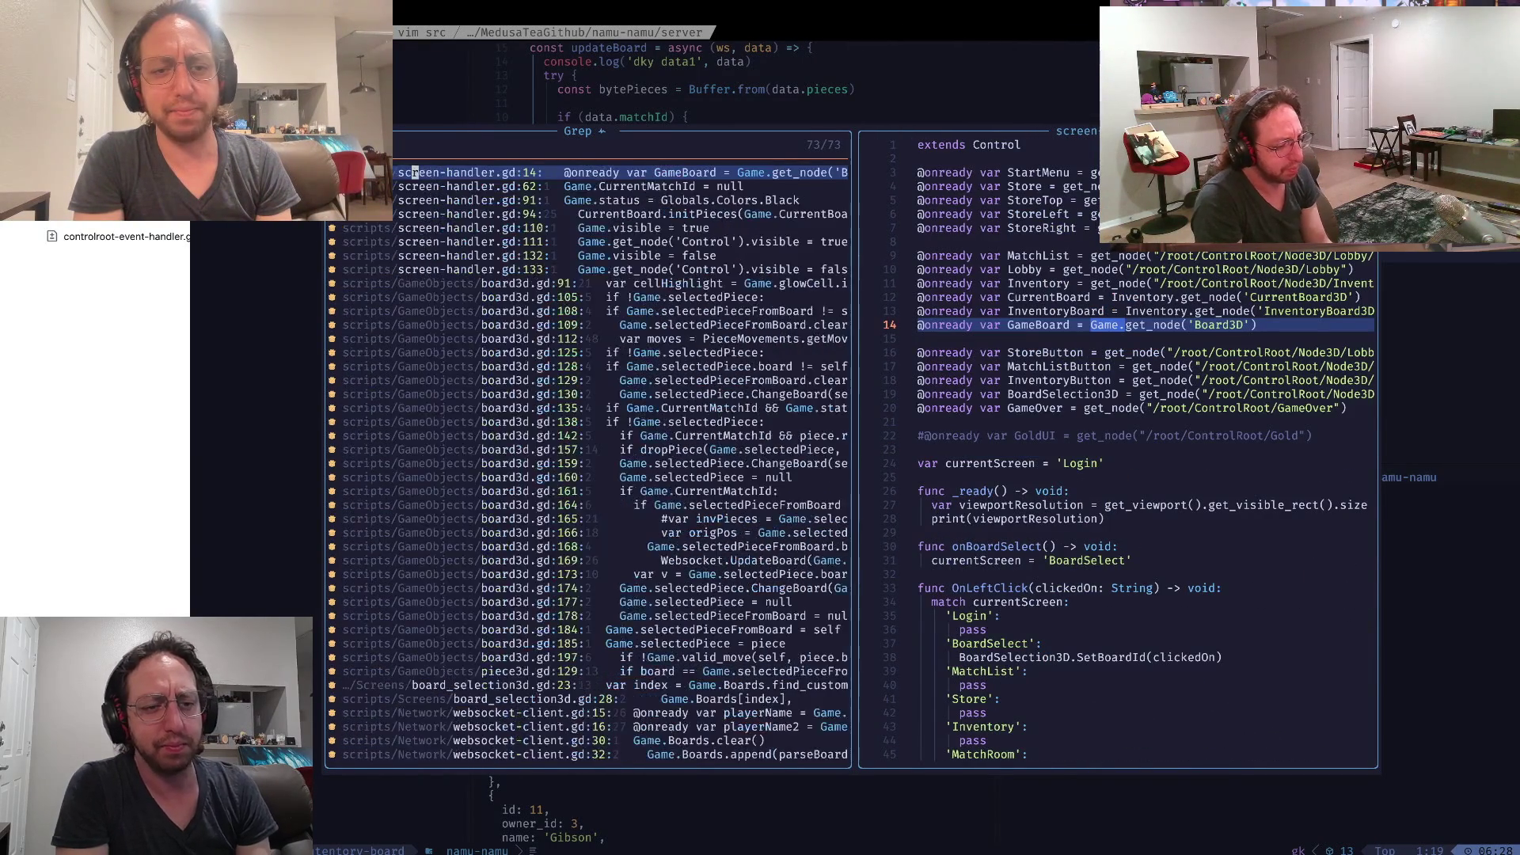
key("Down")
key("Down")
key("Down")
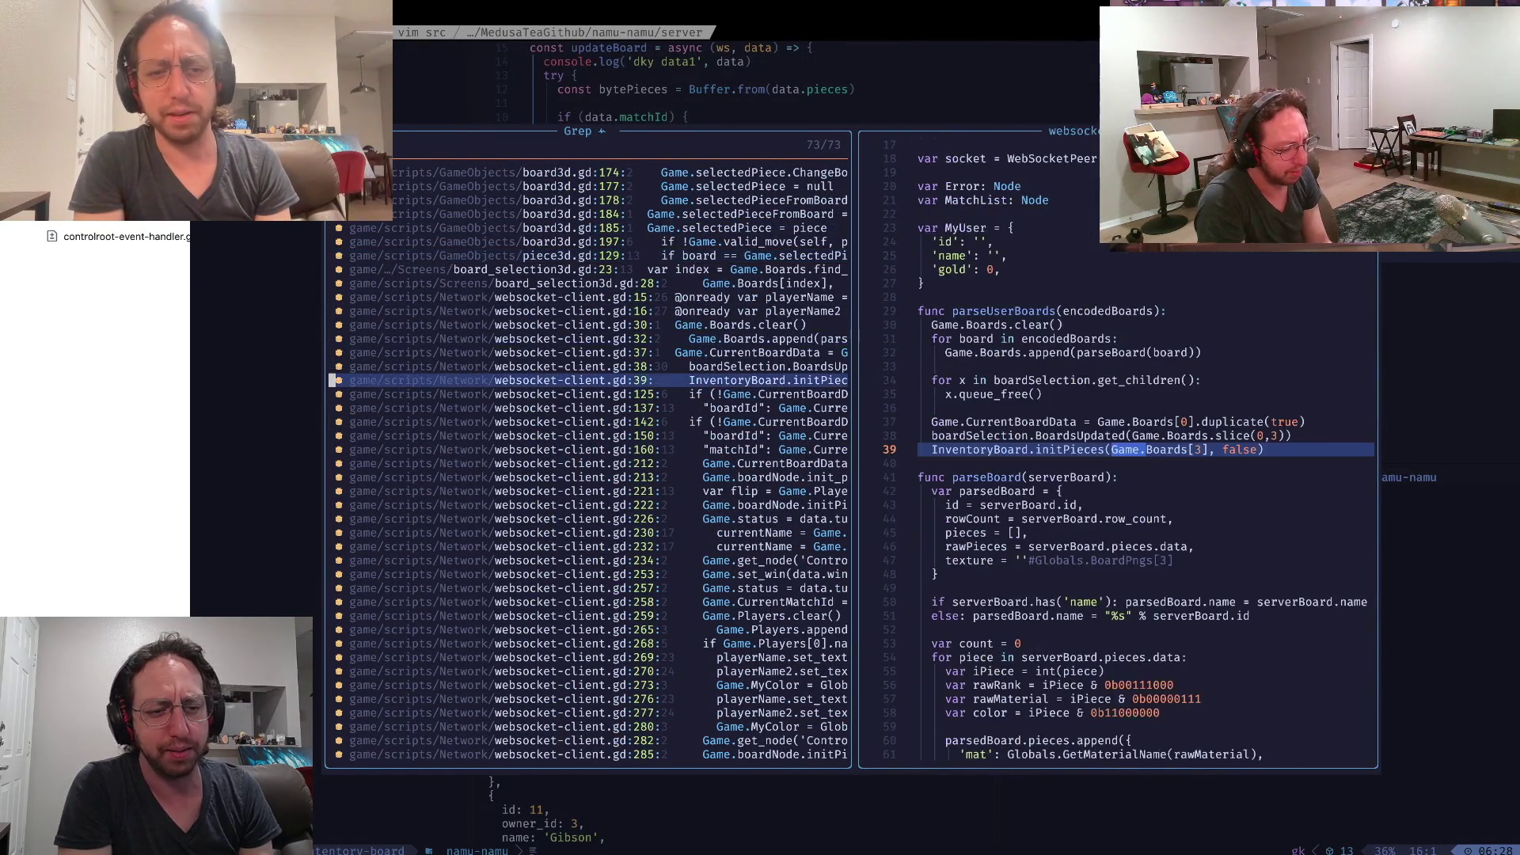
key("Down")
key("Down")
key("Down")
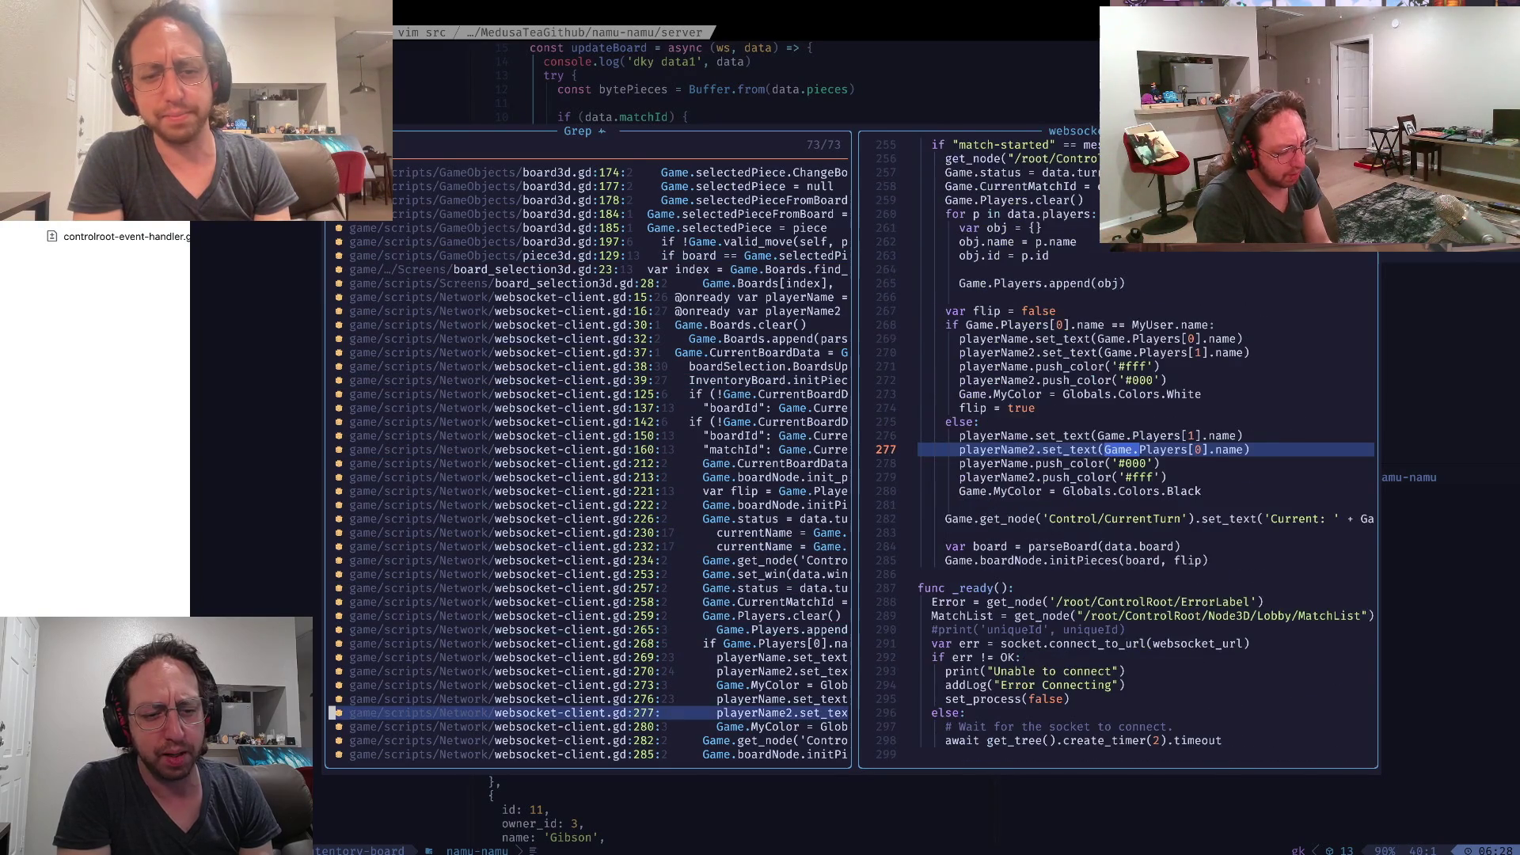
key("Down")
key("Down")
key("Down")
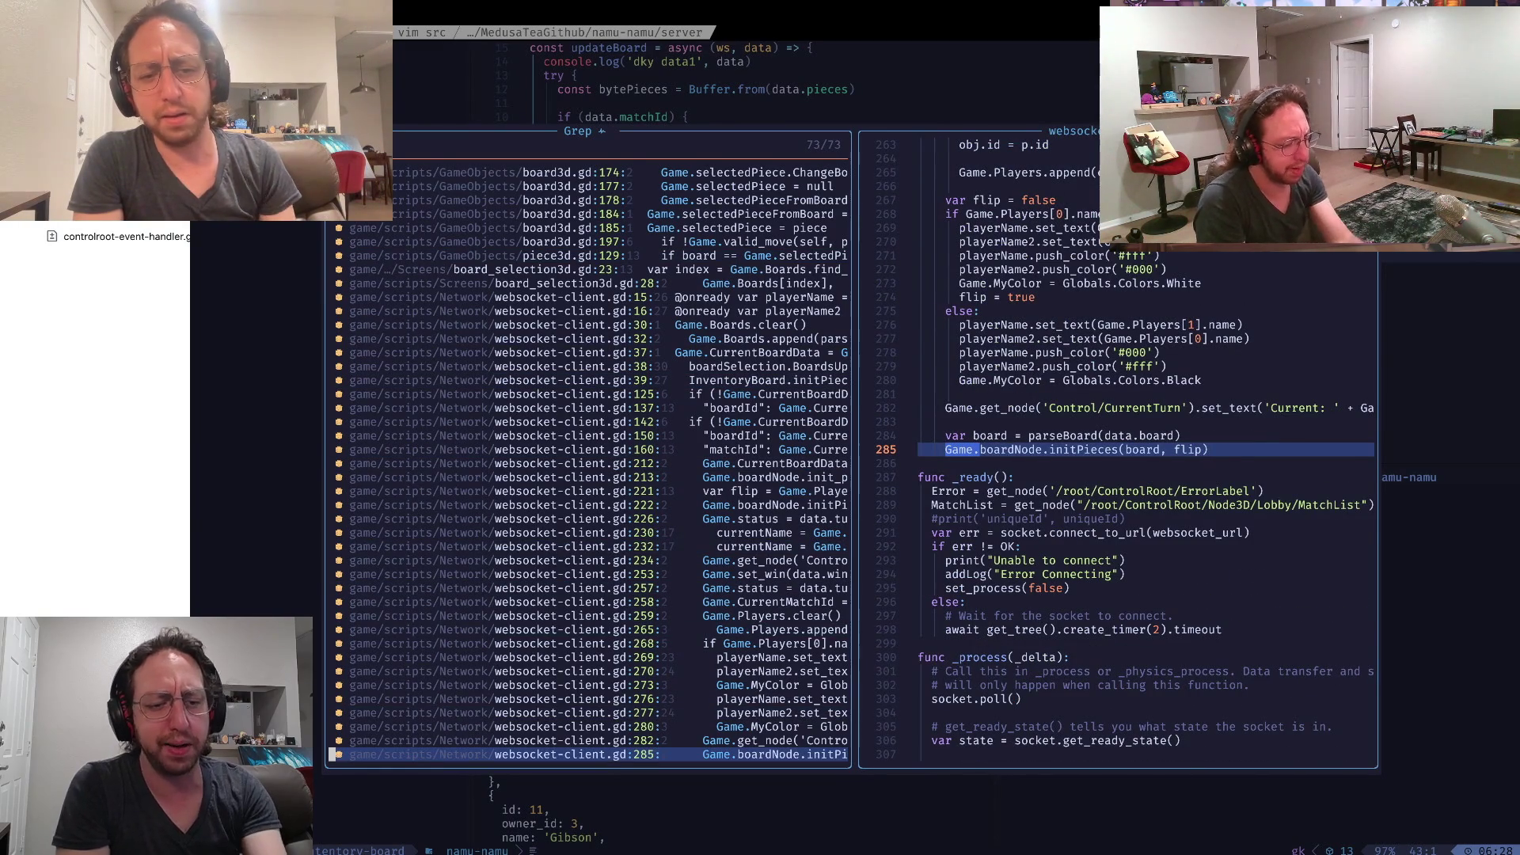
key("Escape")
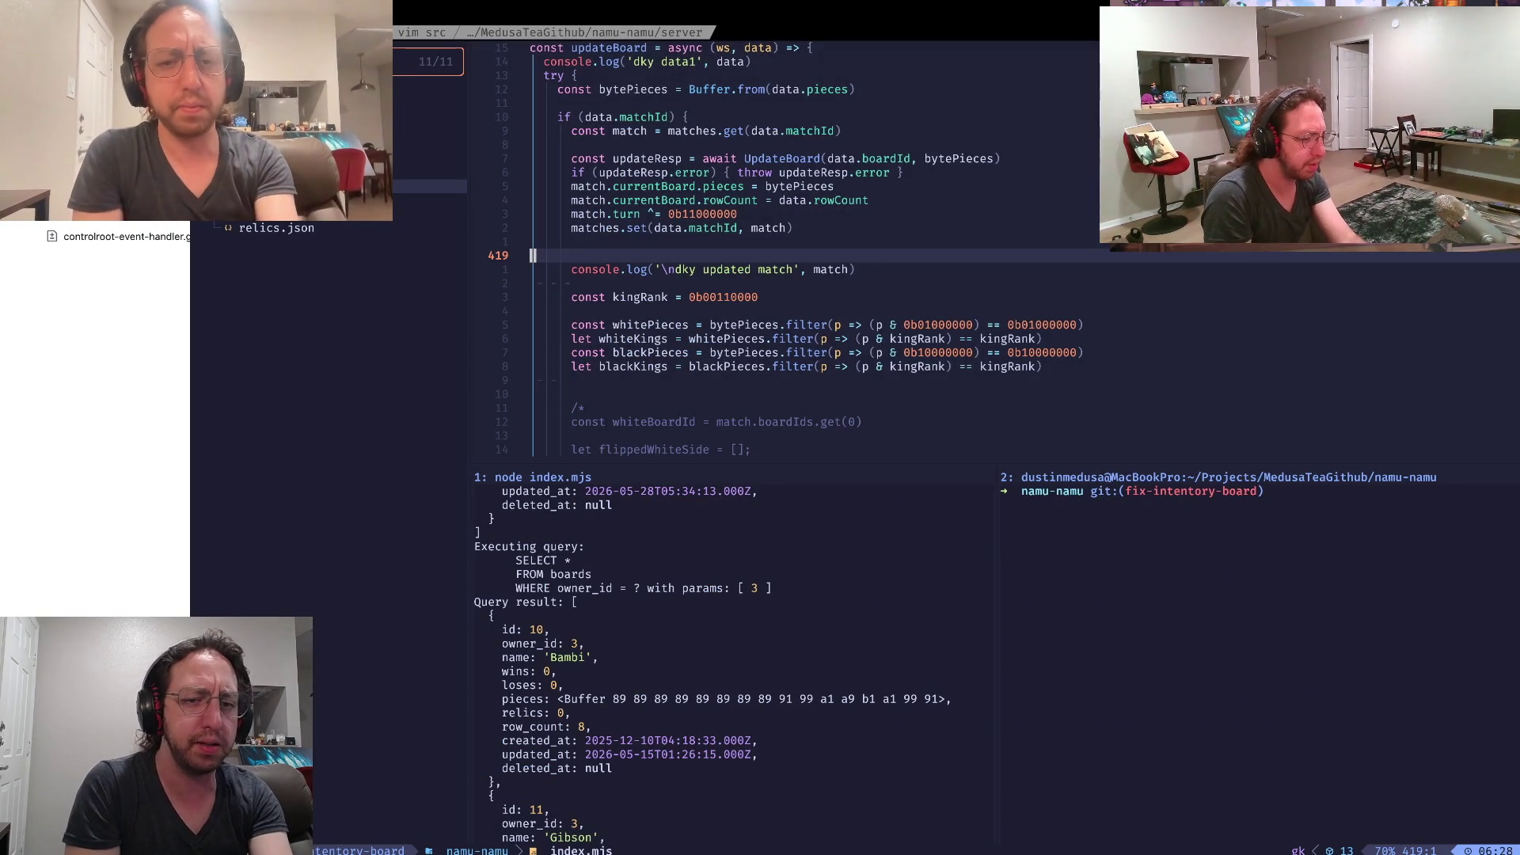
Return to Godot and cancel the Find in Files search
key("super+Tab")
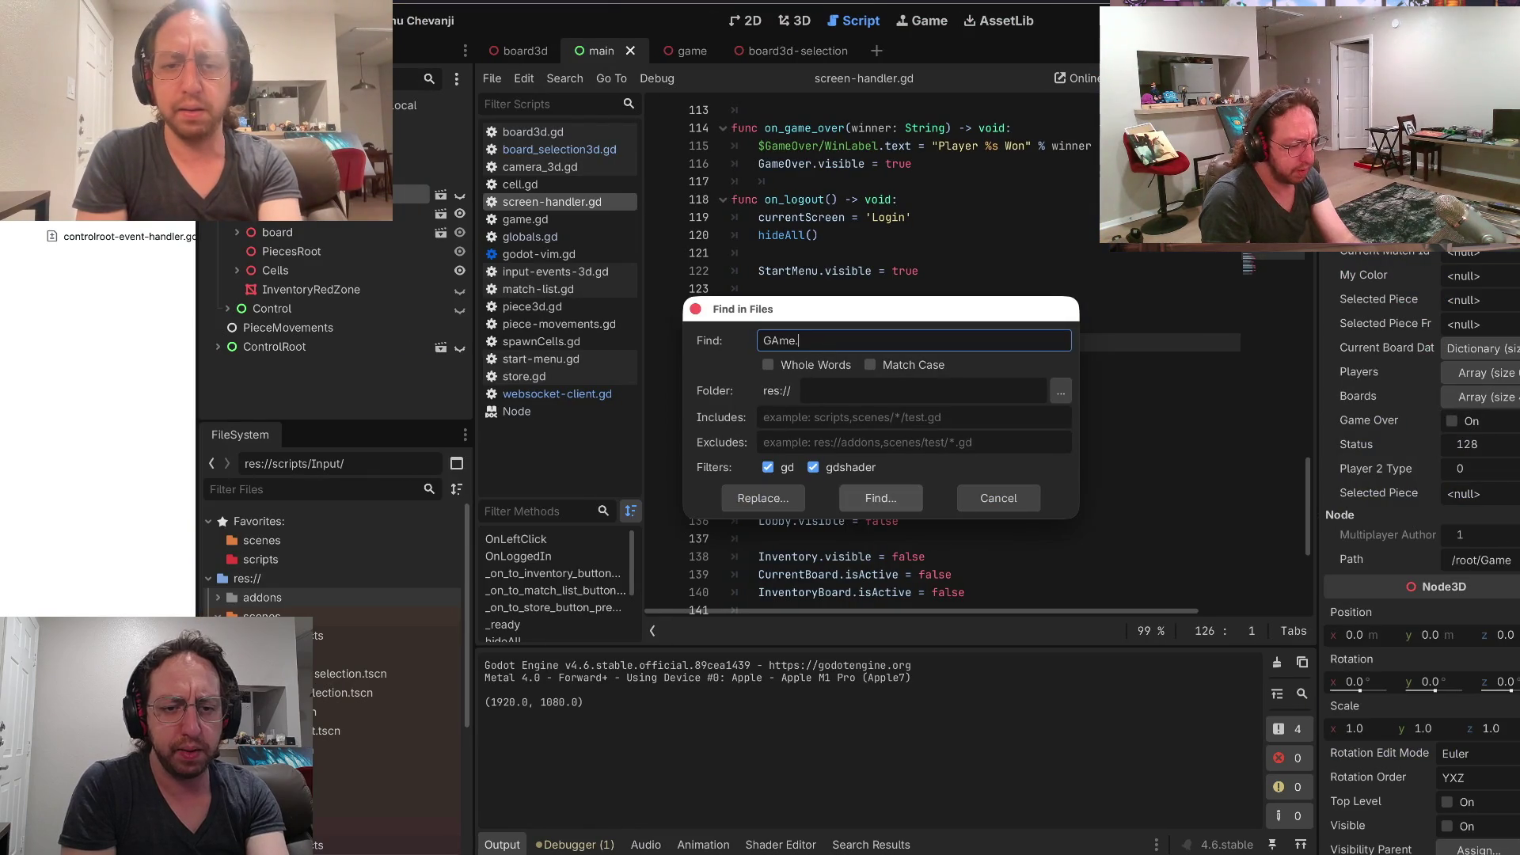
left_click(999, 498)
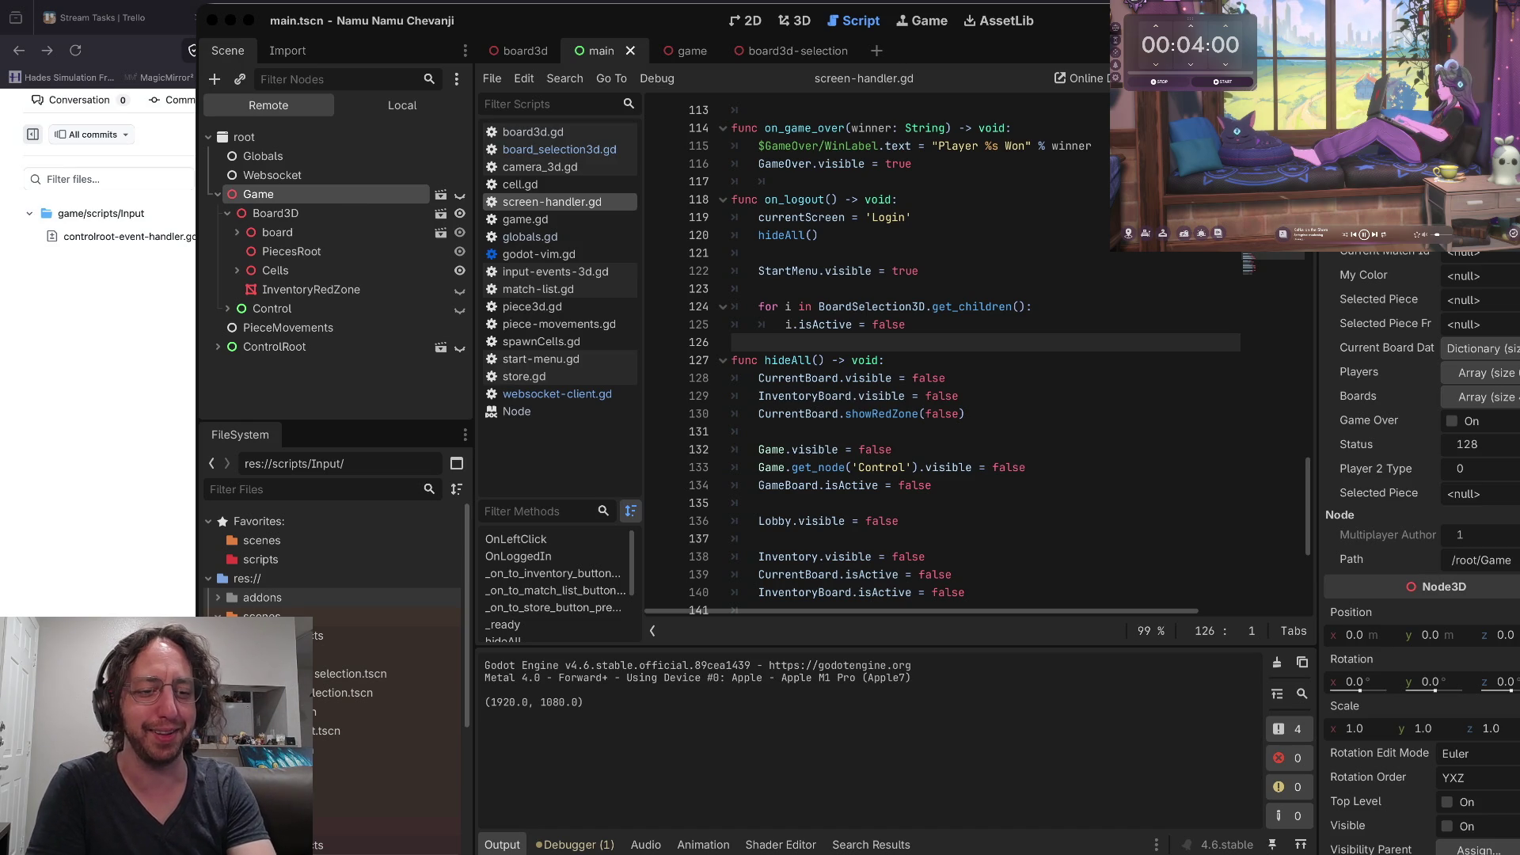
Look over the server code in the vim terminal, then run the Godot project to its Username login screen
key("super+Tab")
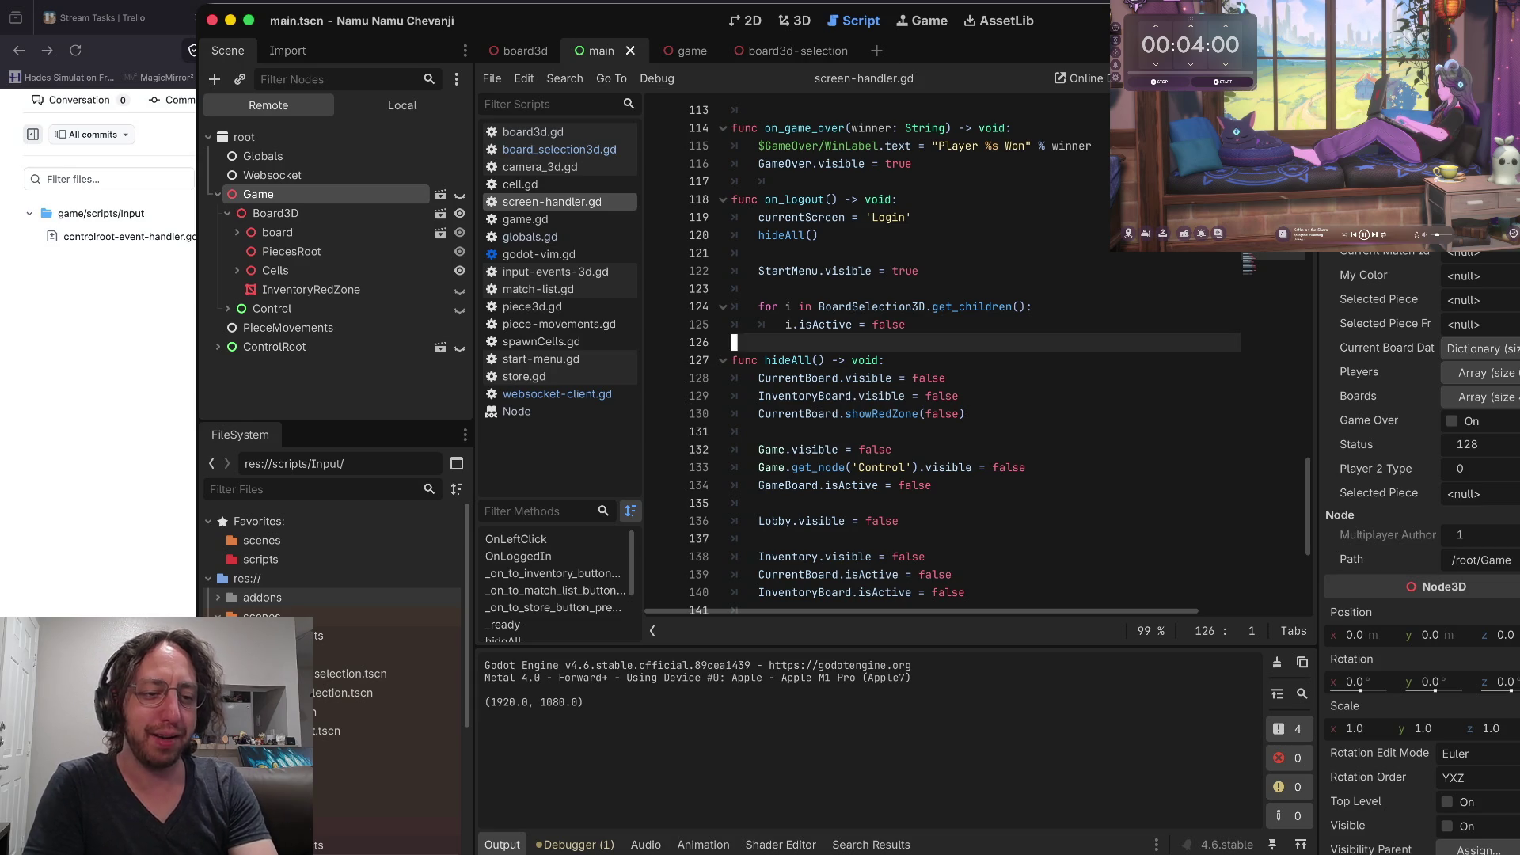
key("ctrl+alt+Left")
key("super+Tab")
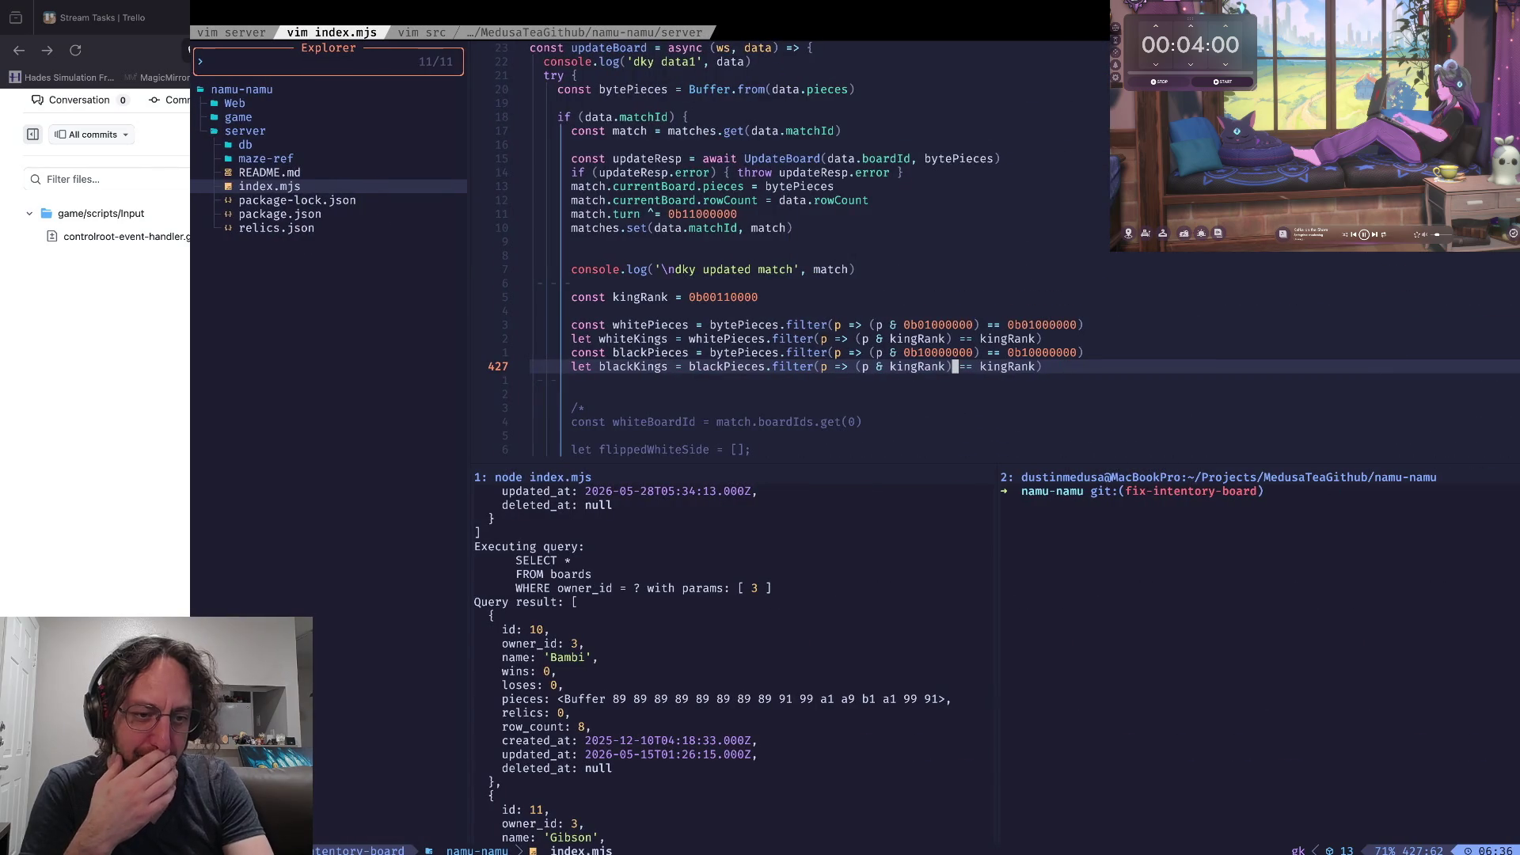
key("super+Tab")
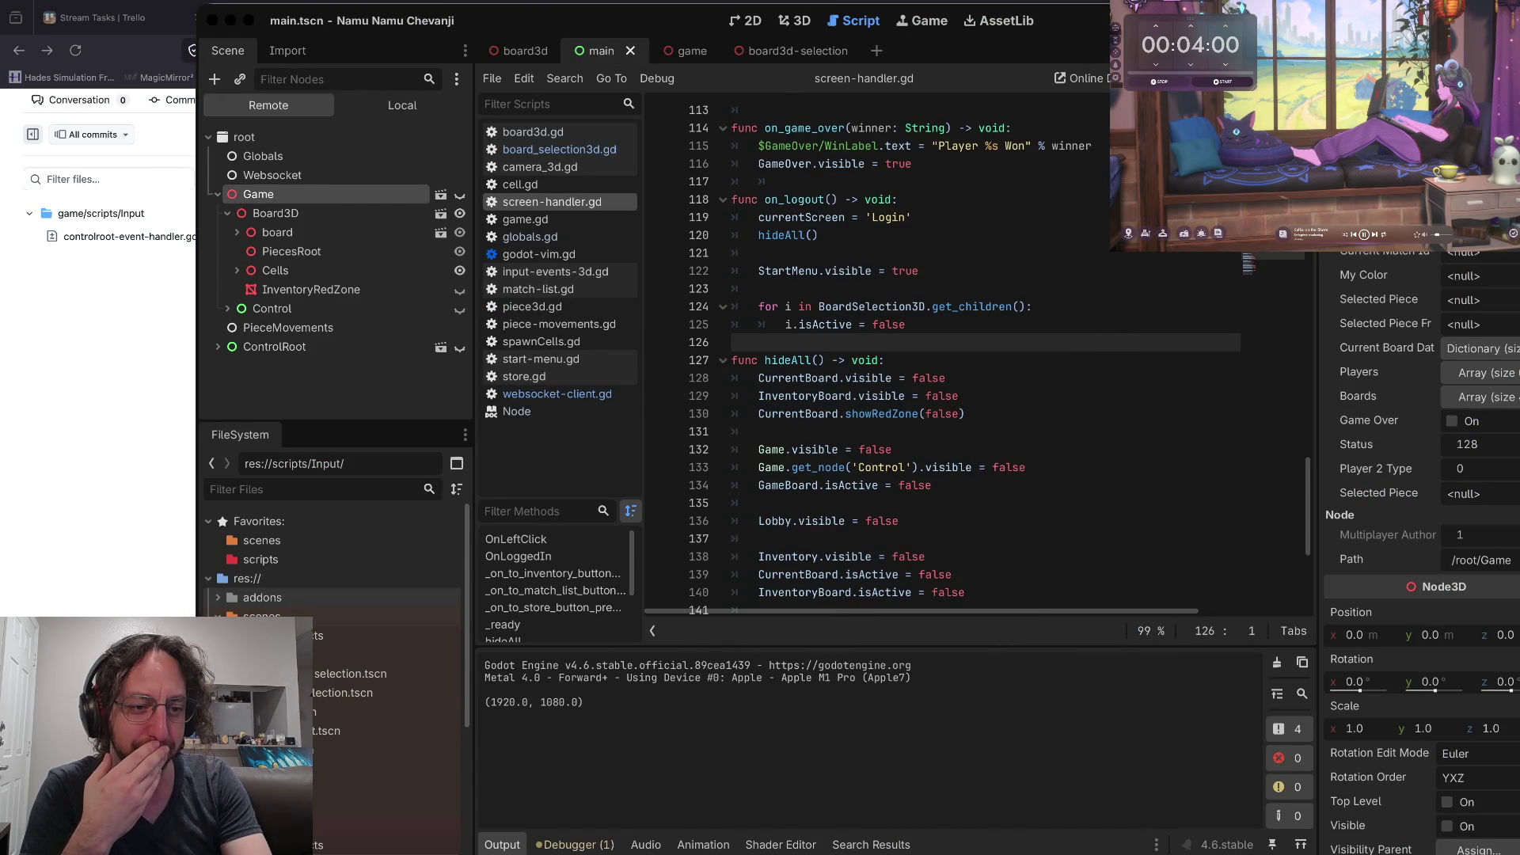
key("super+Tab")
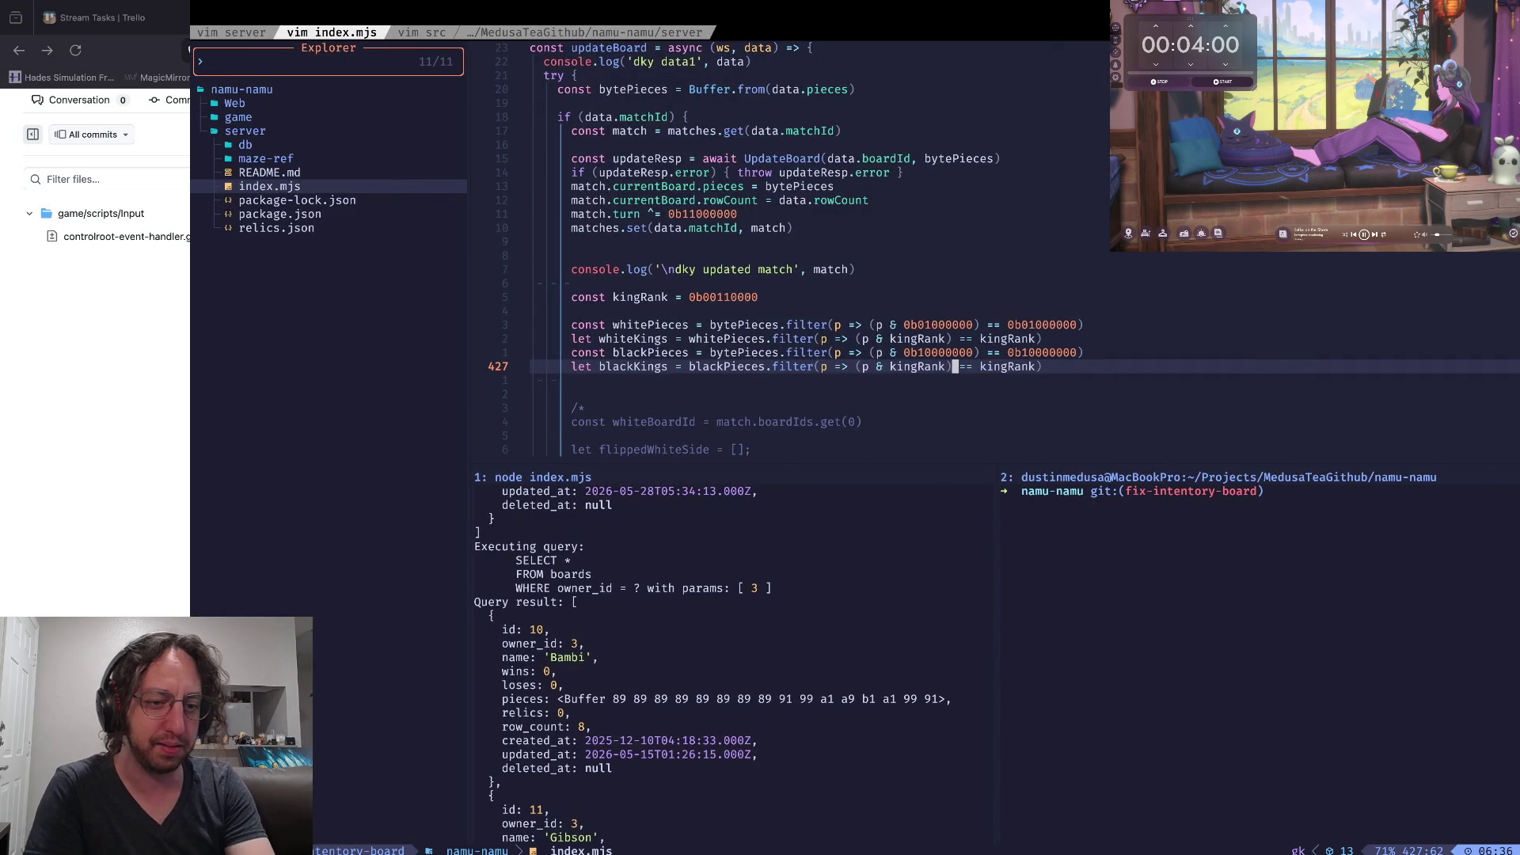
key("super+Tab")
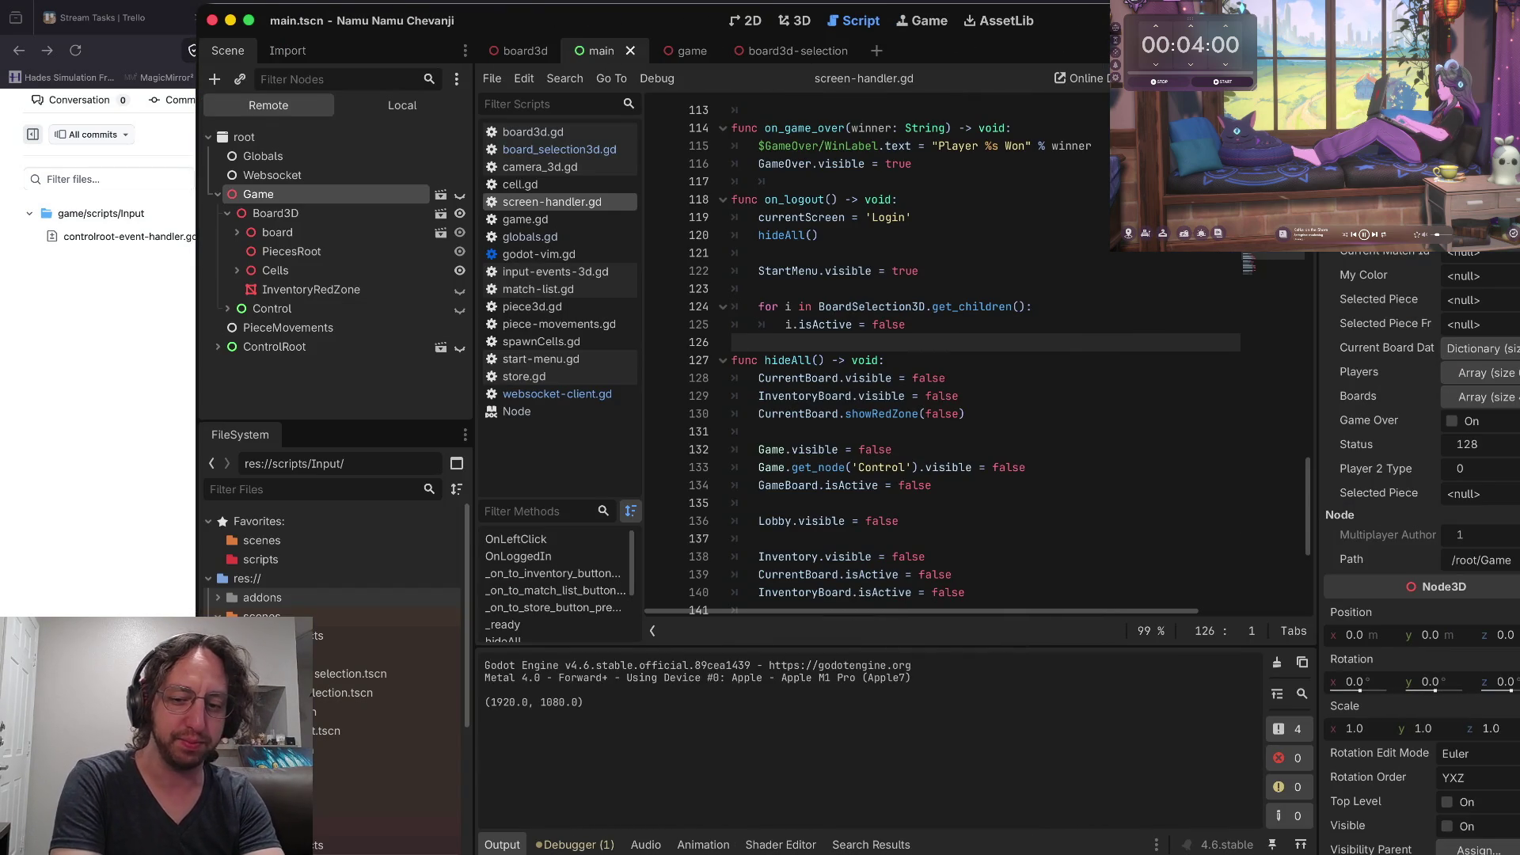
key("super+b")
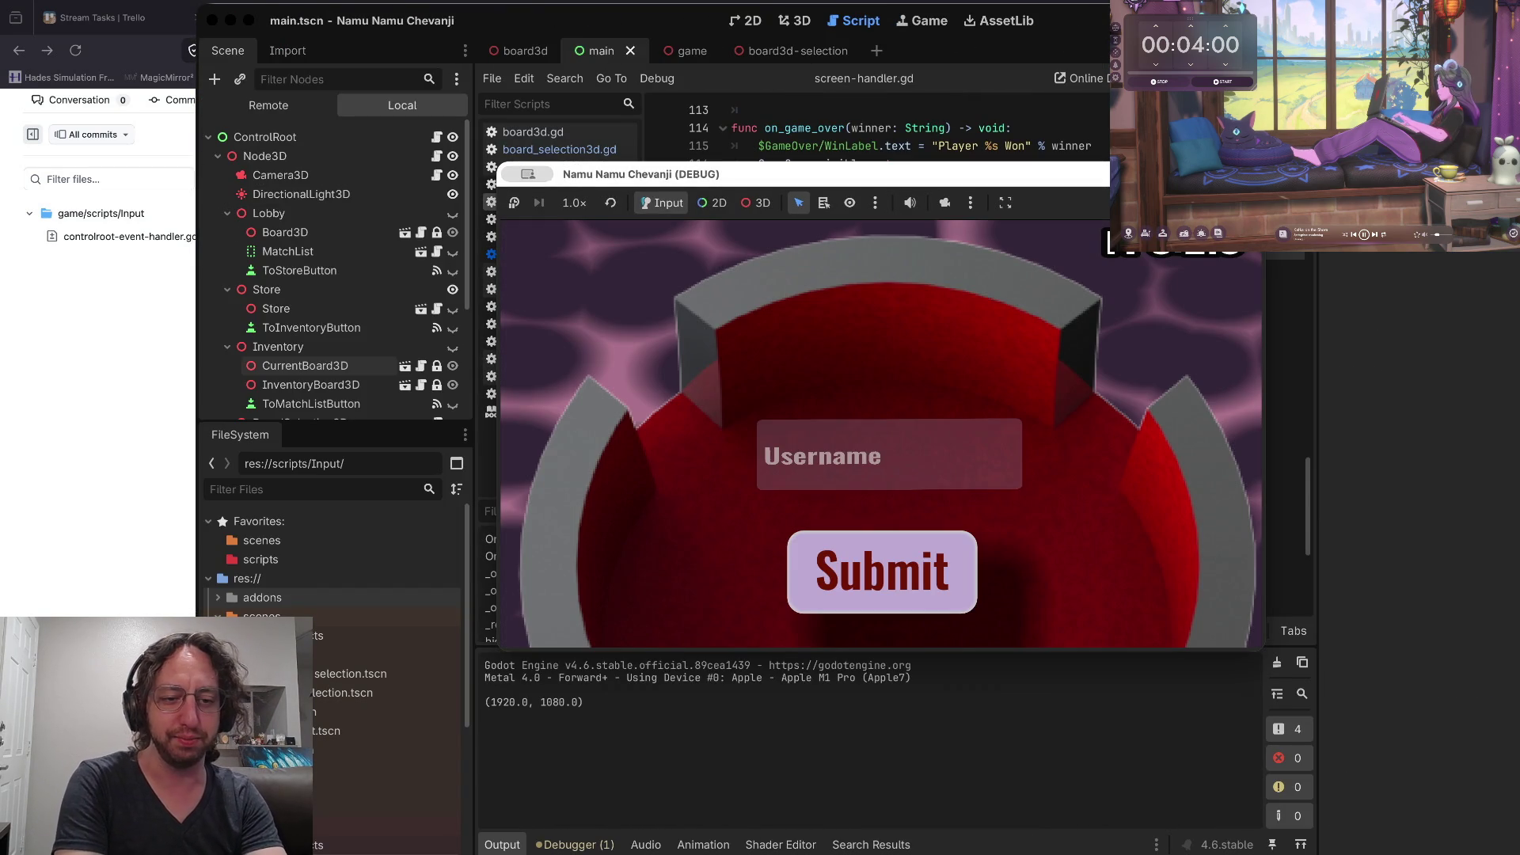
Log in with username 'a' to reach the inventory chessboard screen
type("a")
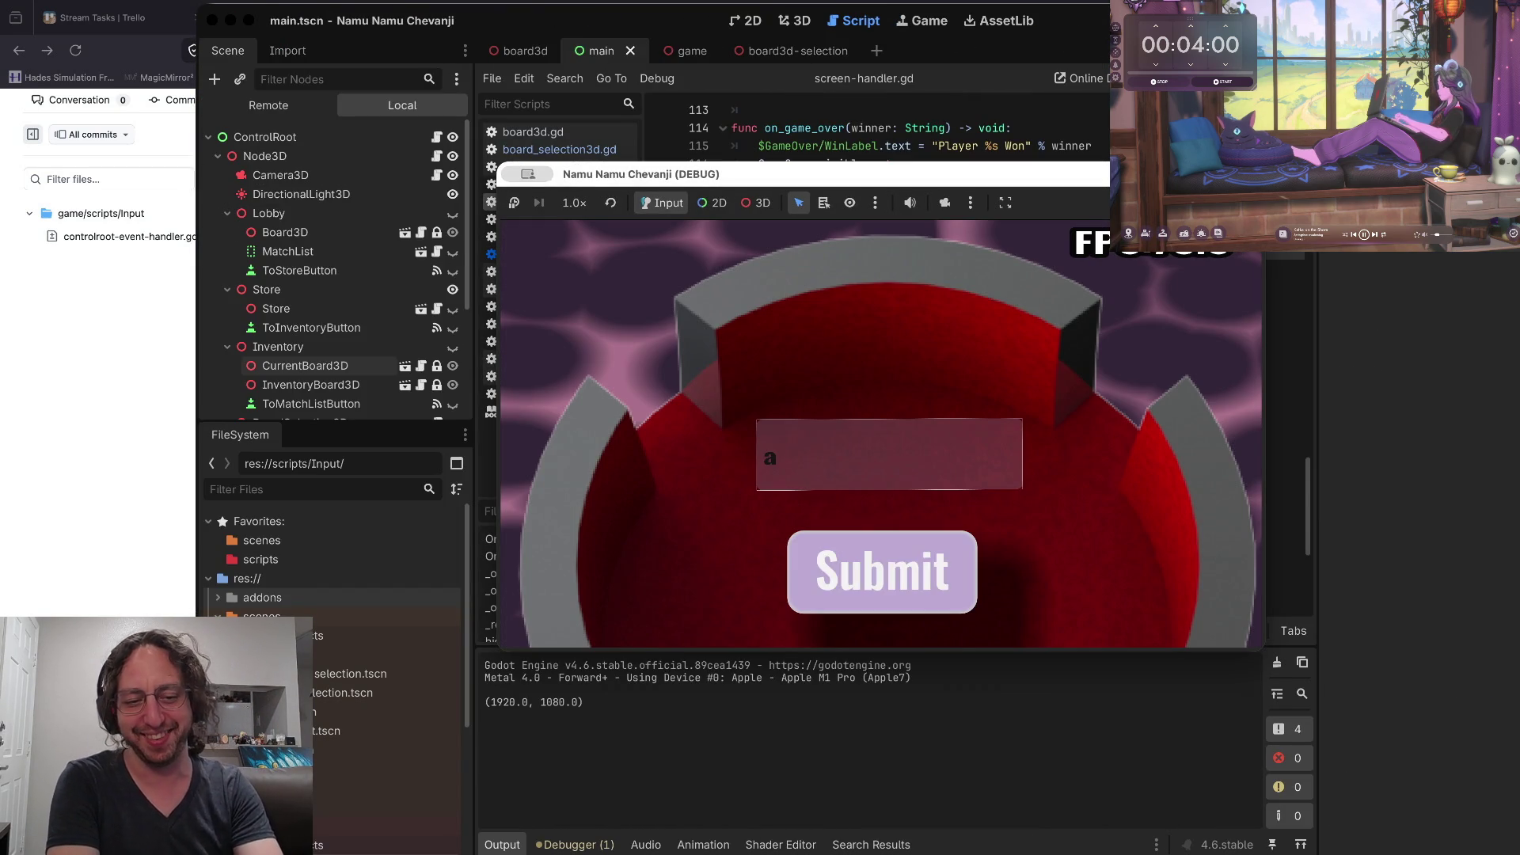
key("Return")
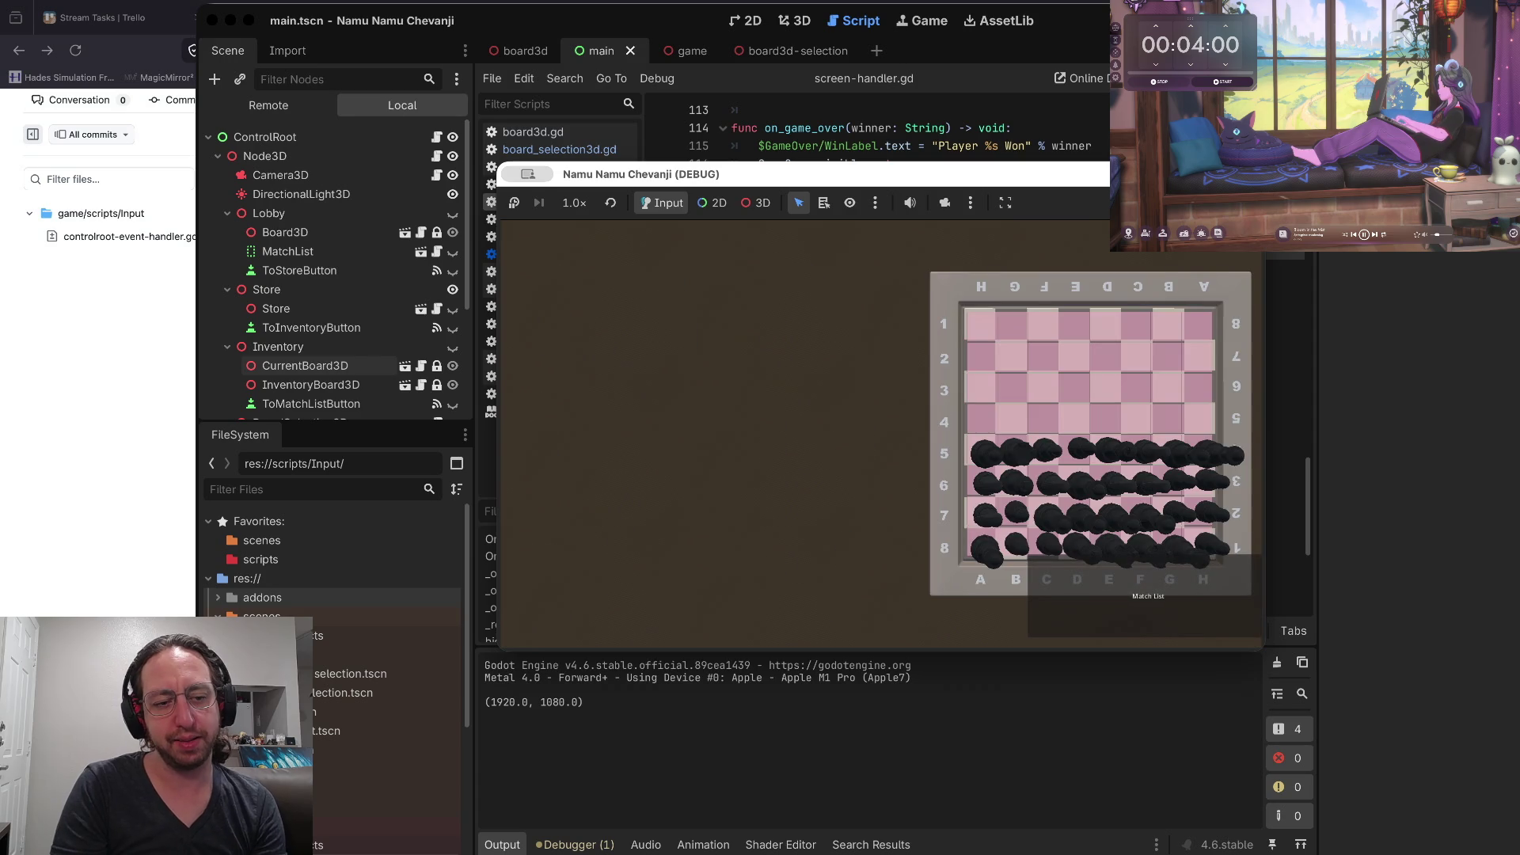
Stop the running game and return to the editor
key("super+period")
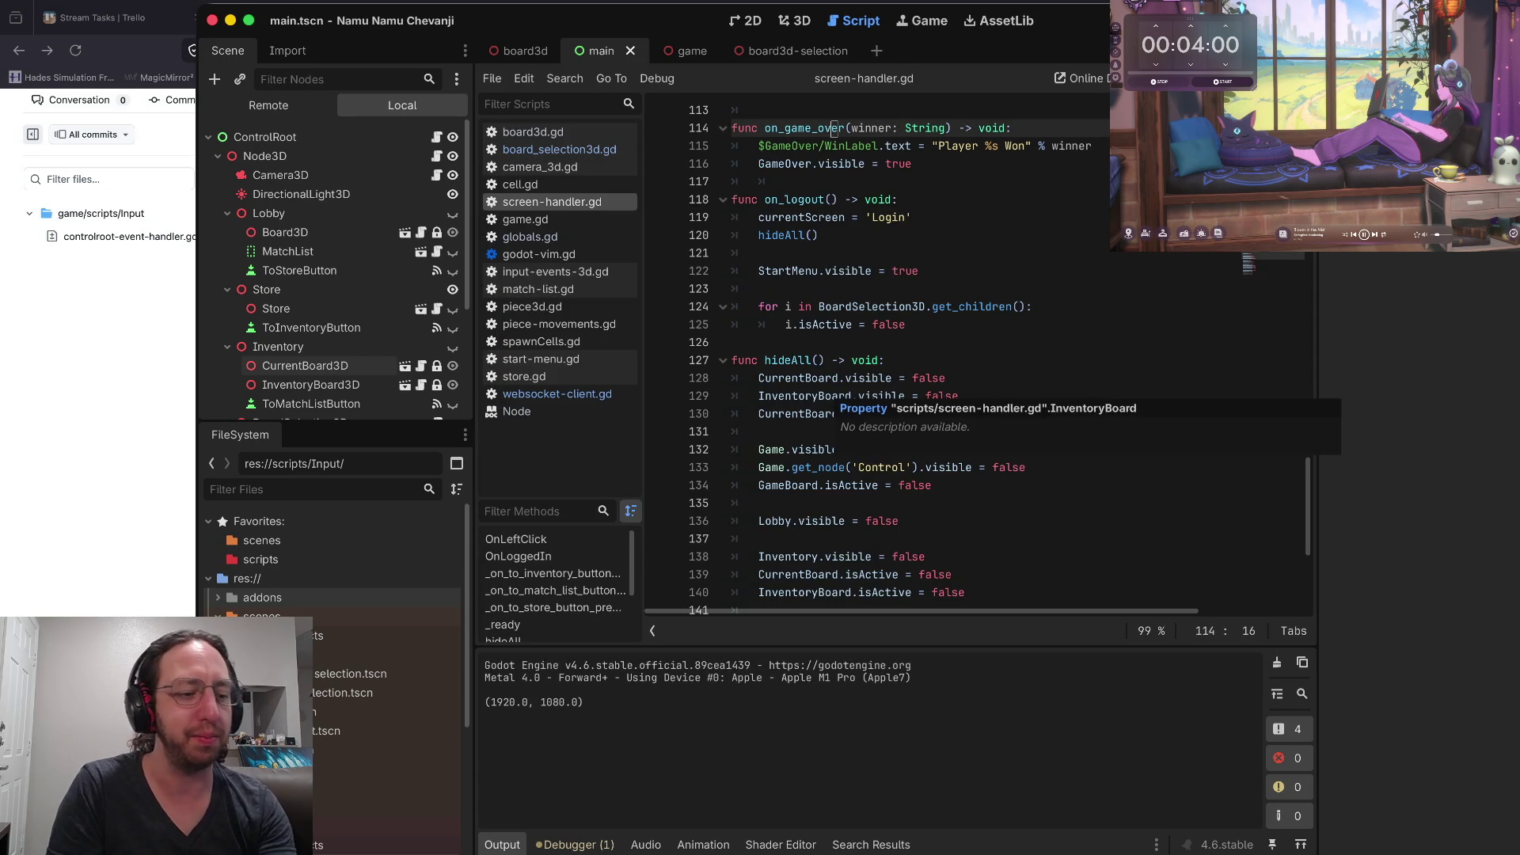
scroll(341, 539, "down", 5)
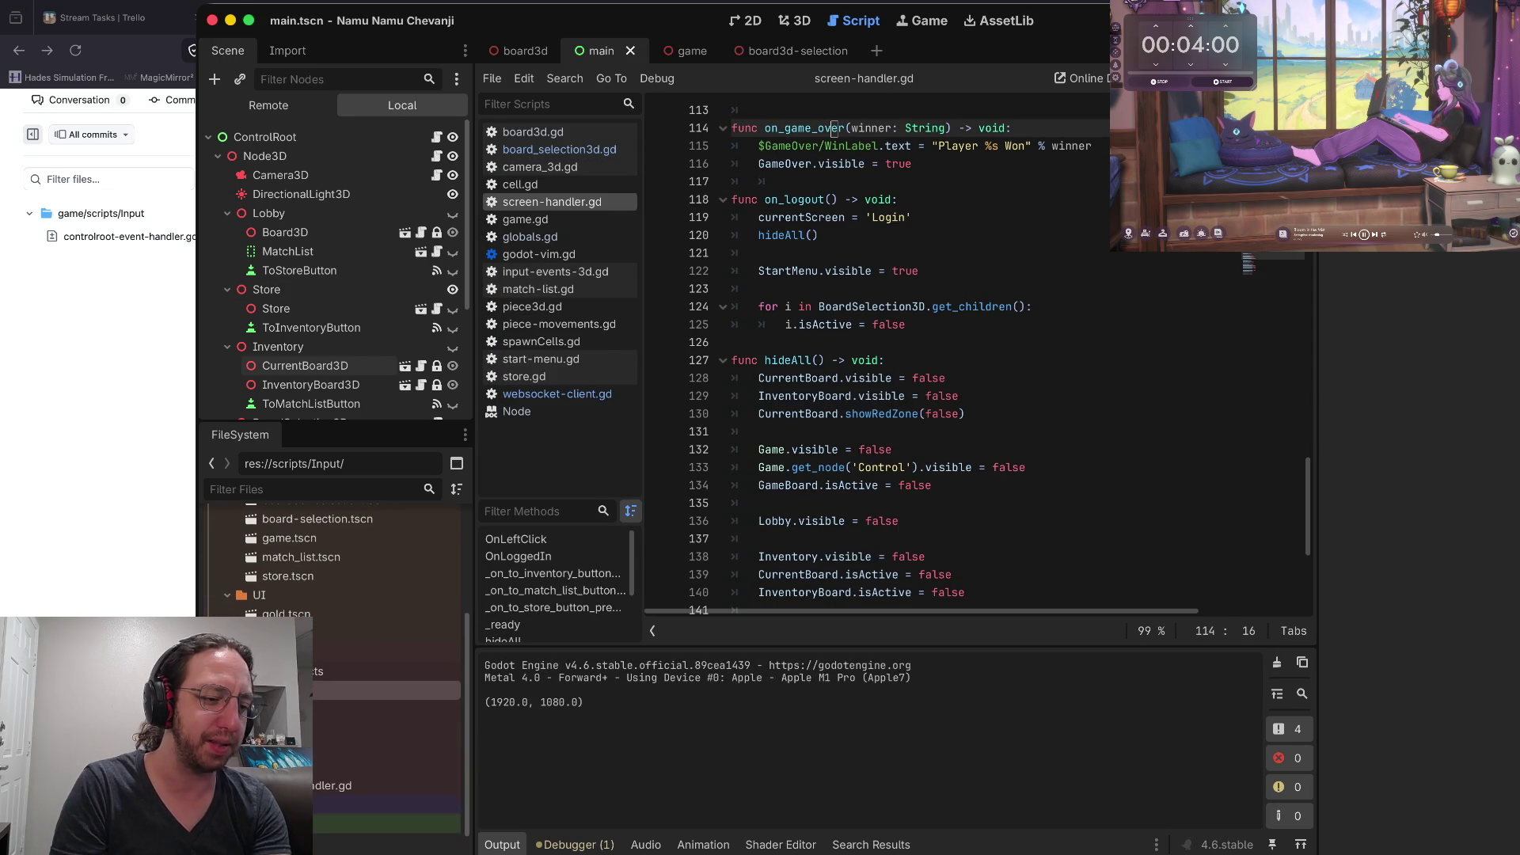
scroll(333, 554, "up", 5)
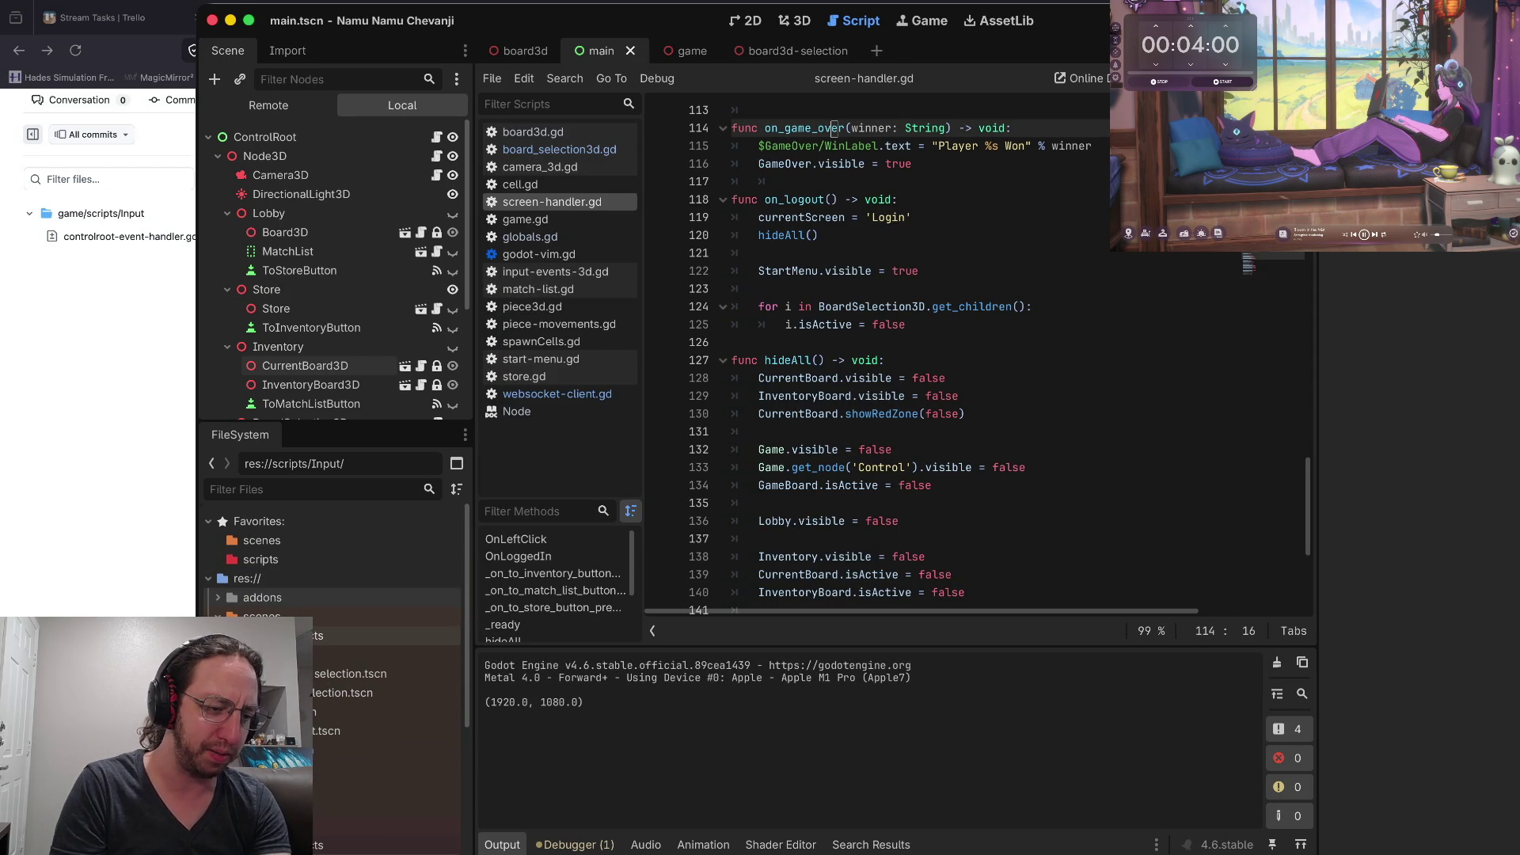
Collapse the GameObjects folder and widen and heighten the FileSystem dock to list the scene files
left_click(357, 655)
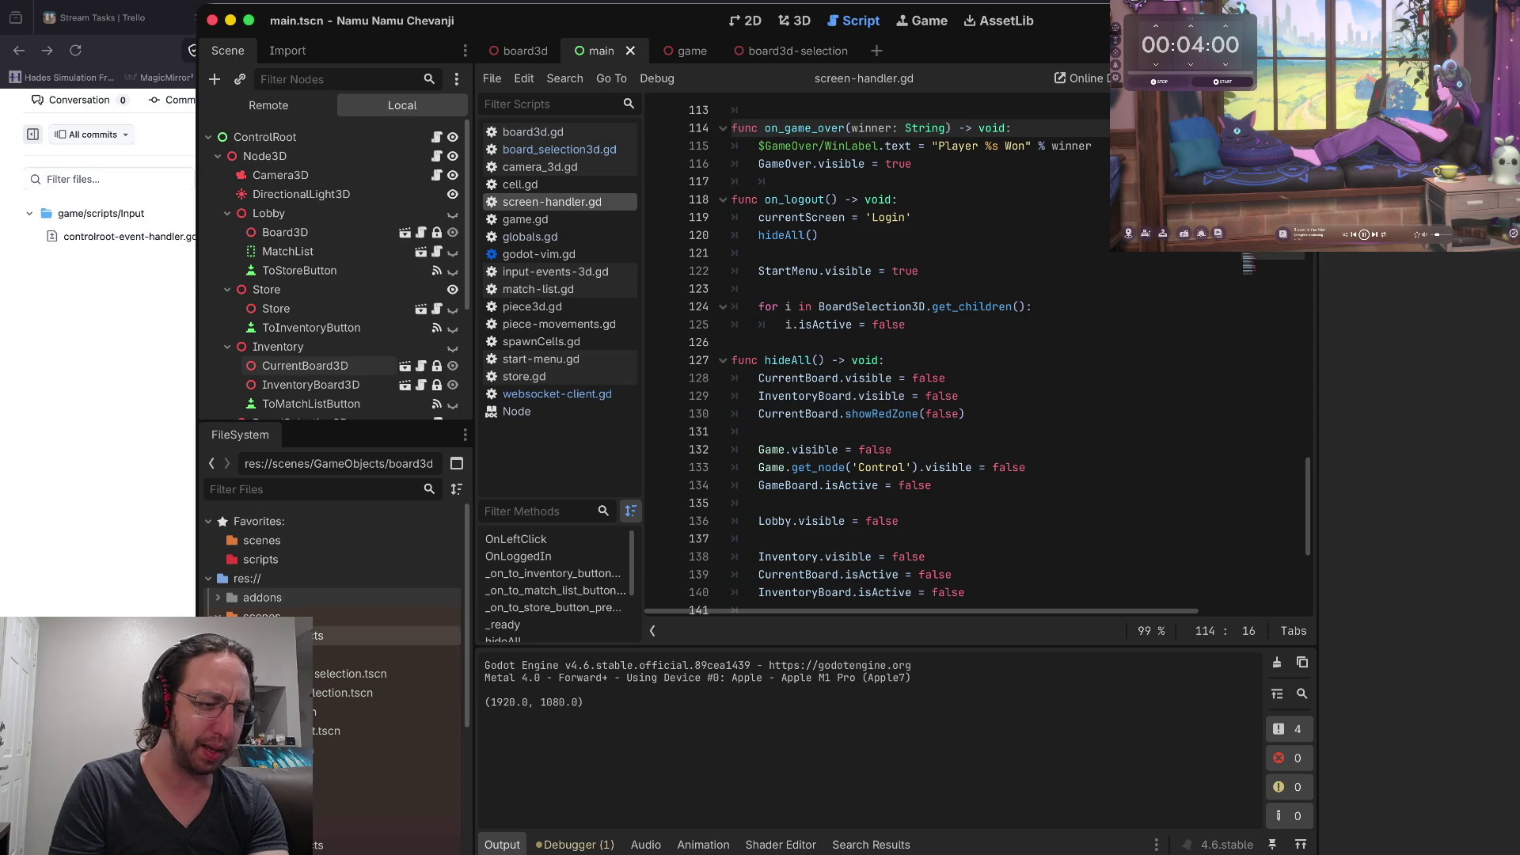
double_click(356, 635)
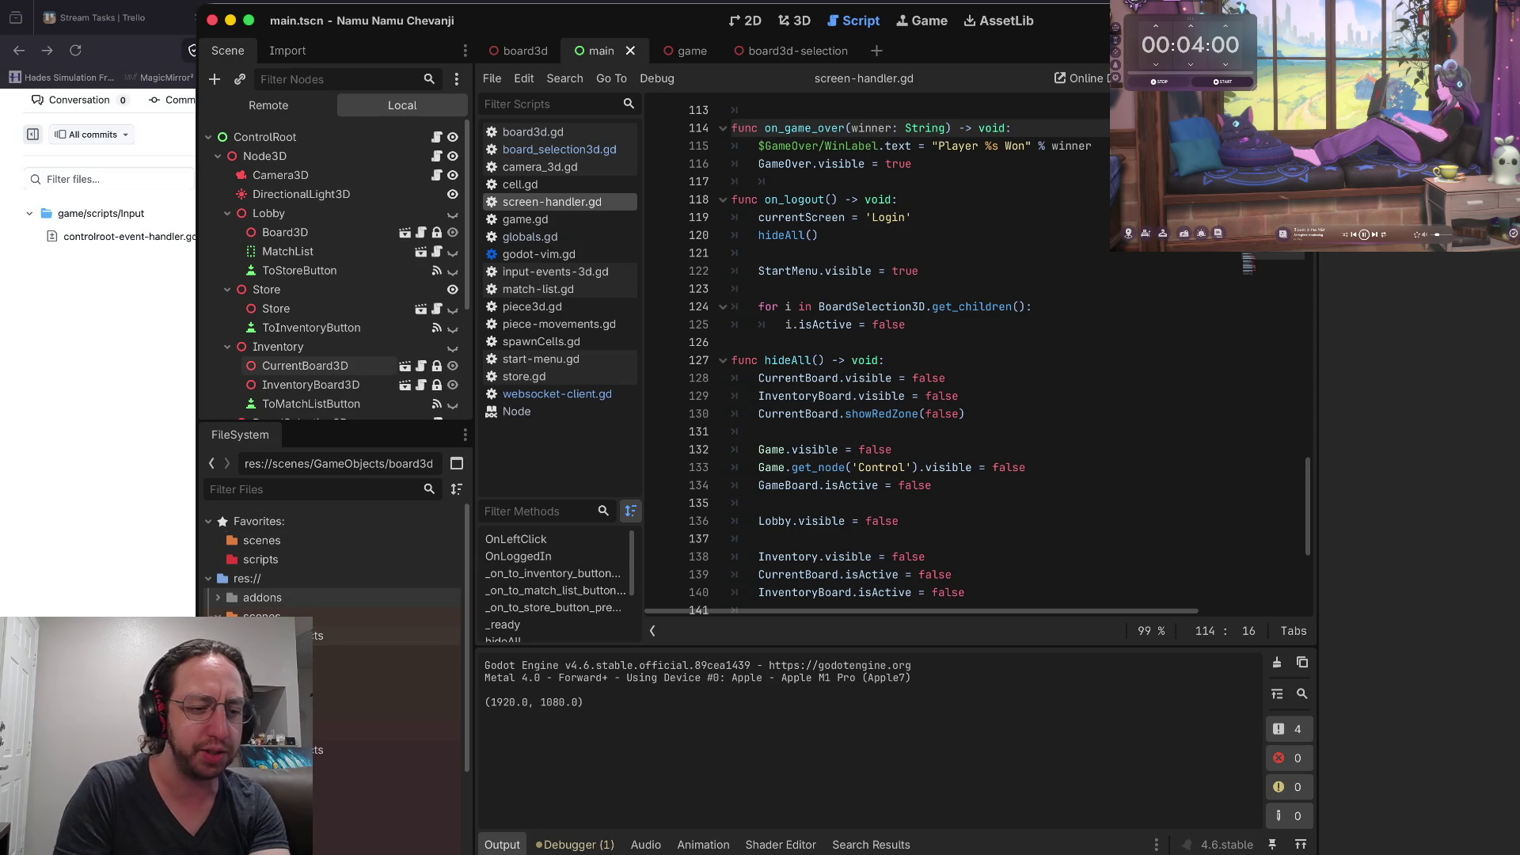
left_click_drag(475, 317, 487, 317)
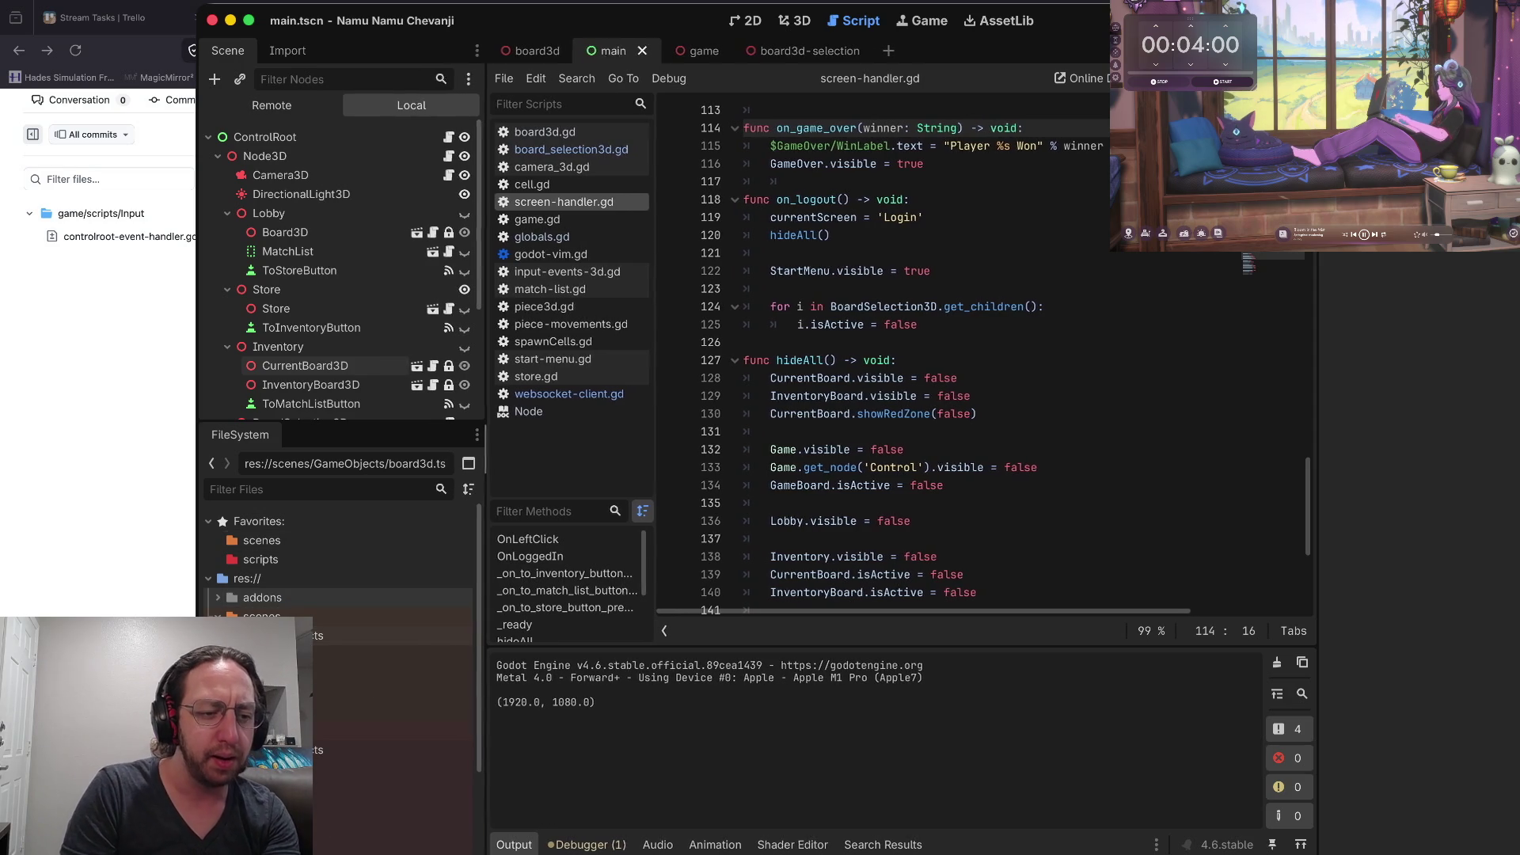
left_click_drag(341, 424, 341, 349)
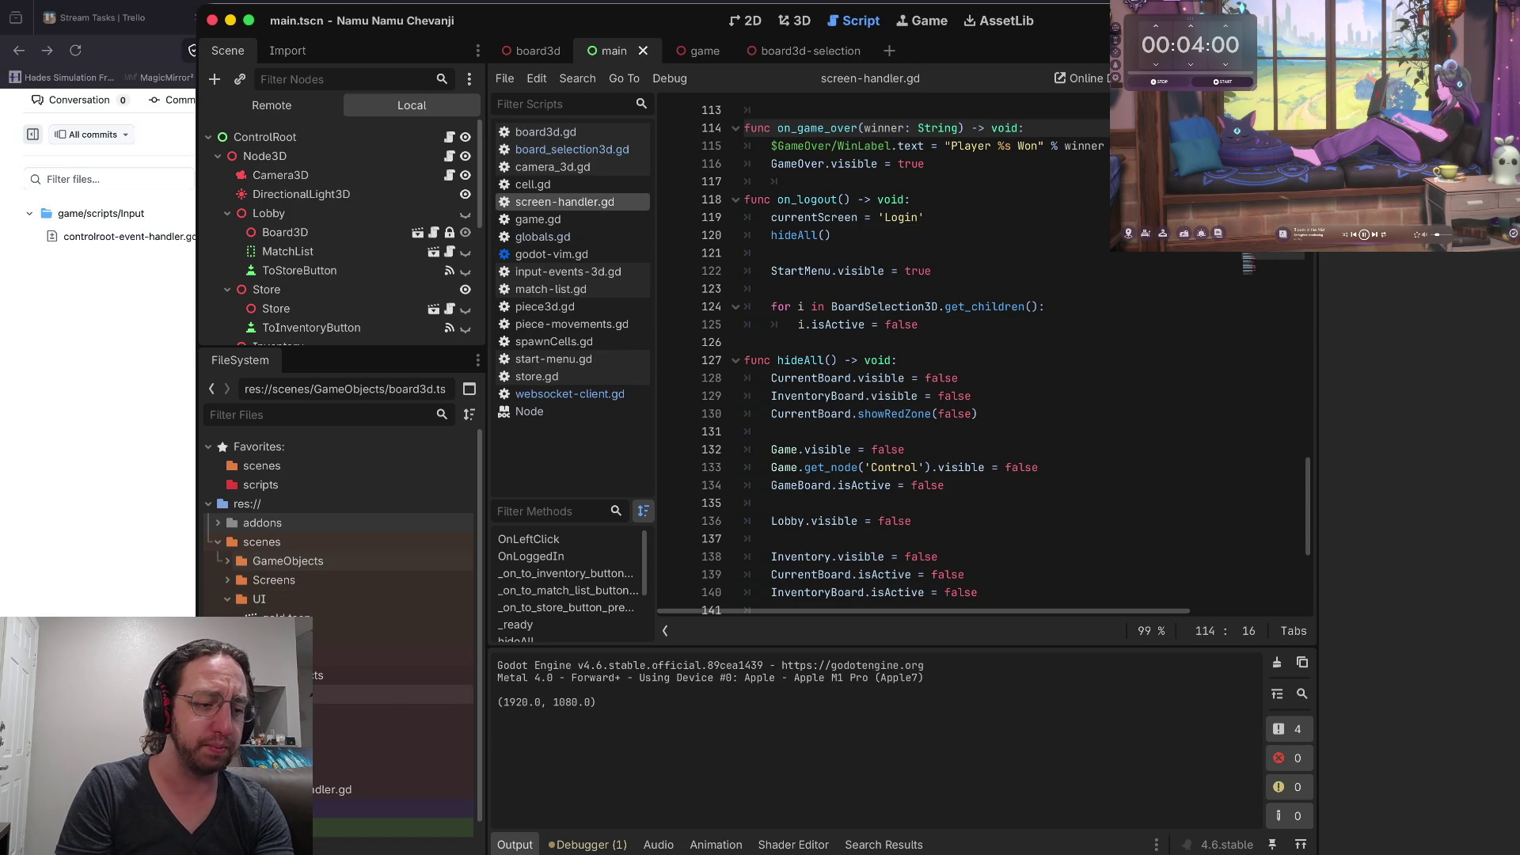
scroll(340, 538, "down", 2)
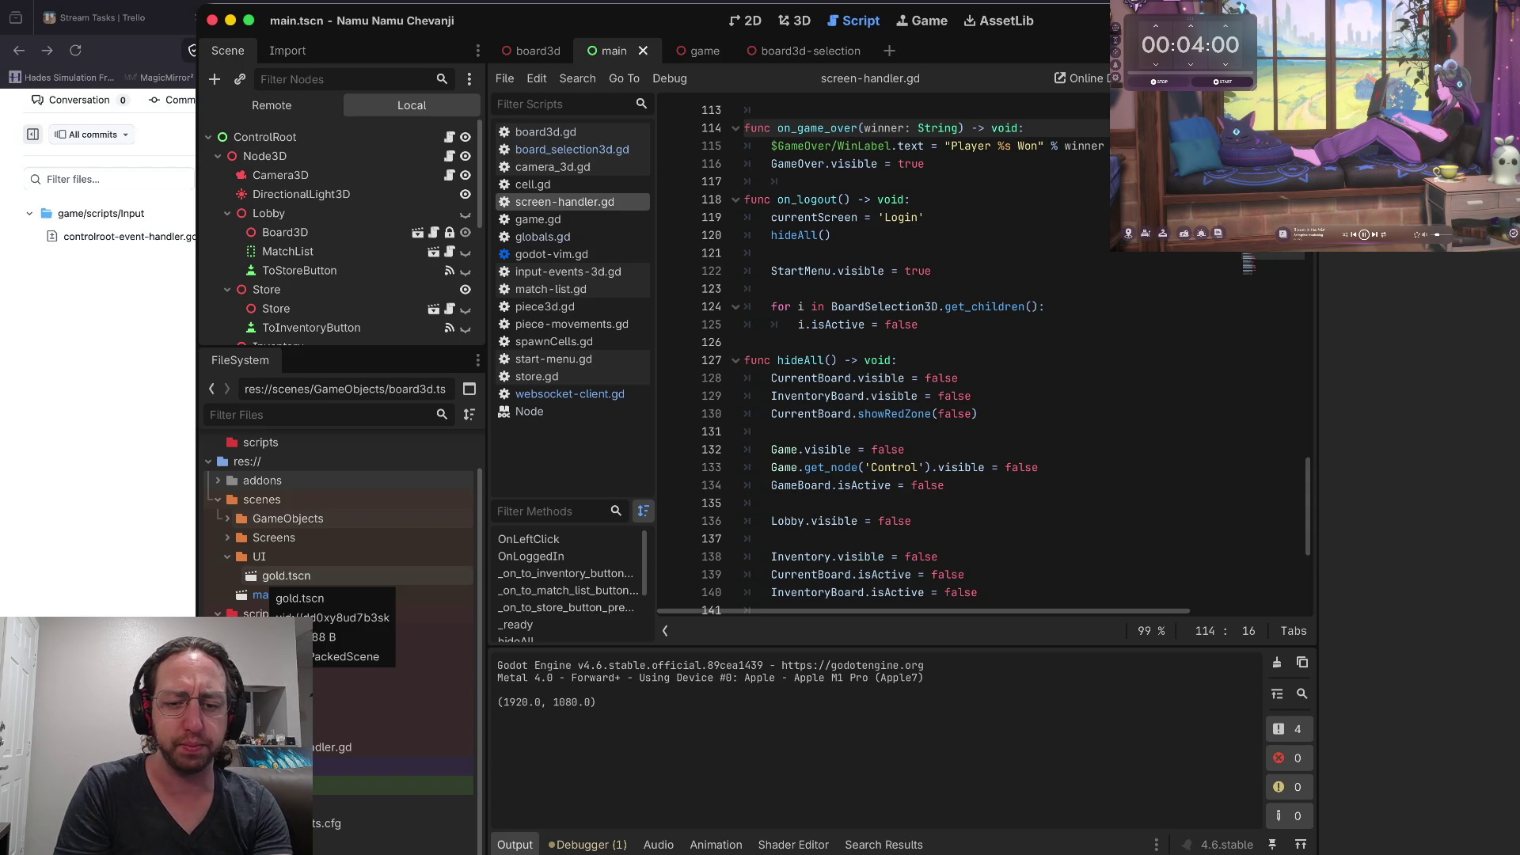
key("super+Tab")
key("super+Tab")
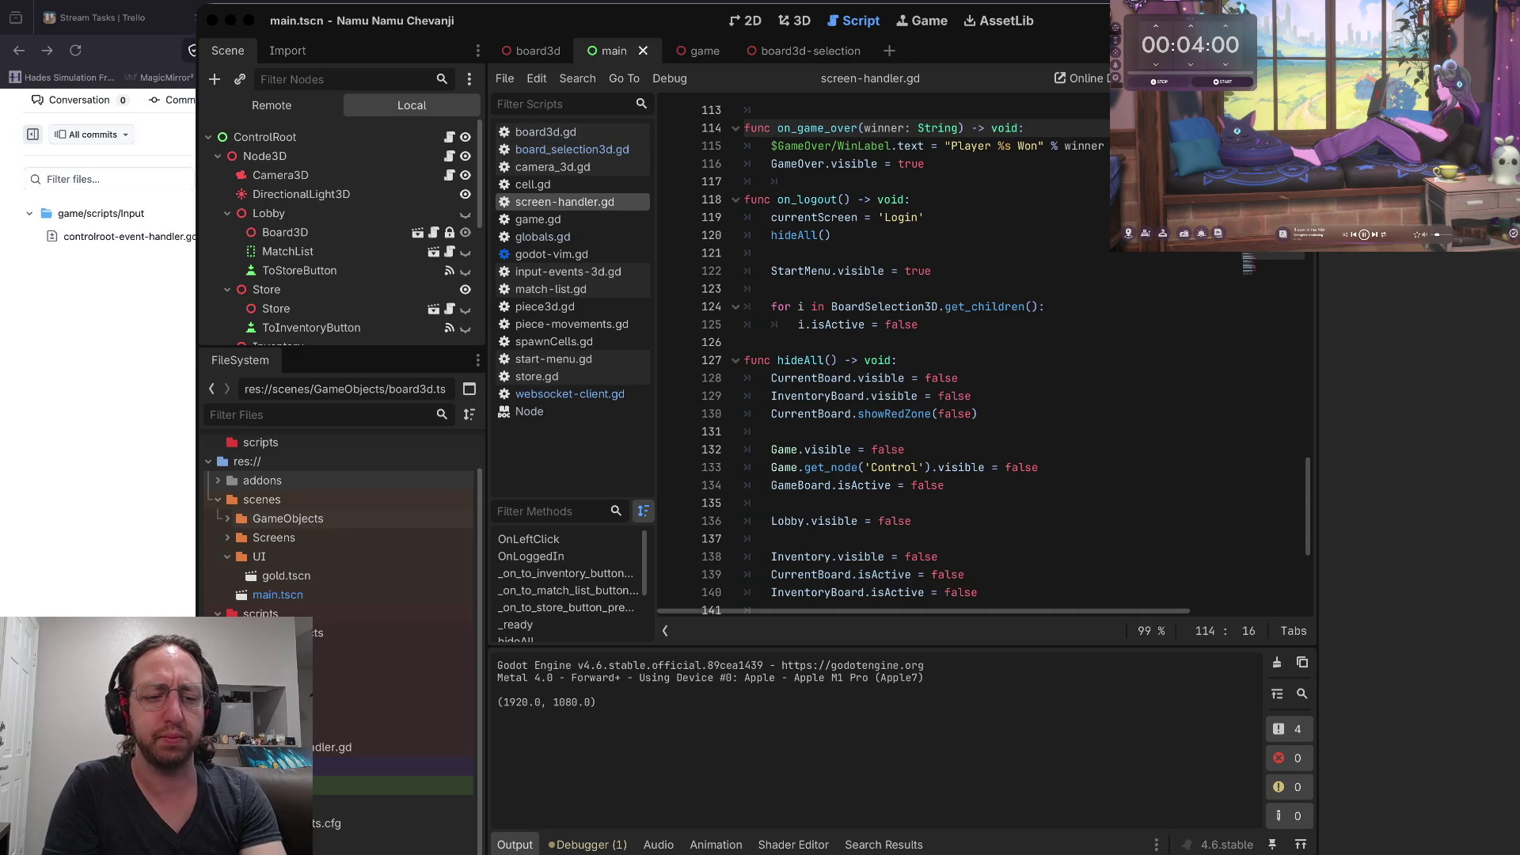
Bring the terminal forward, showing updateBoard in index.mjs and the server's boards query logs
key("super+Tab")
Run git status in the git shell pane, confirming fix-intentory-board is clean, then return to Godot
key("ctrl+j")
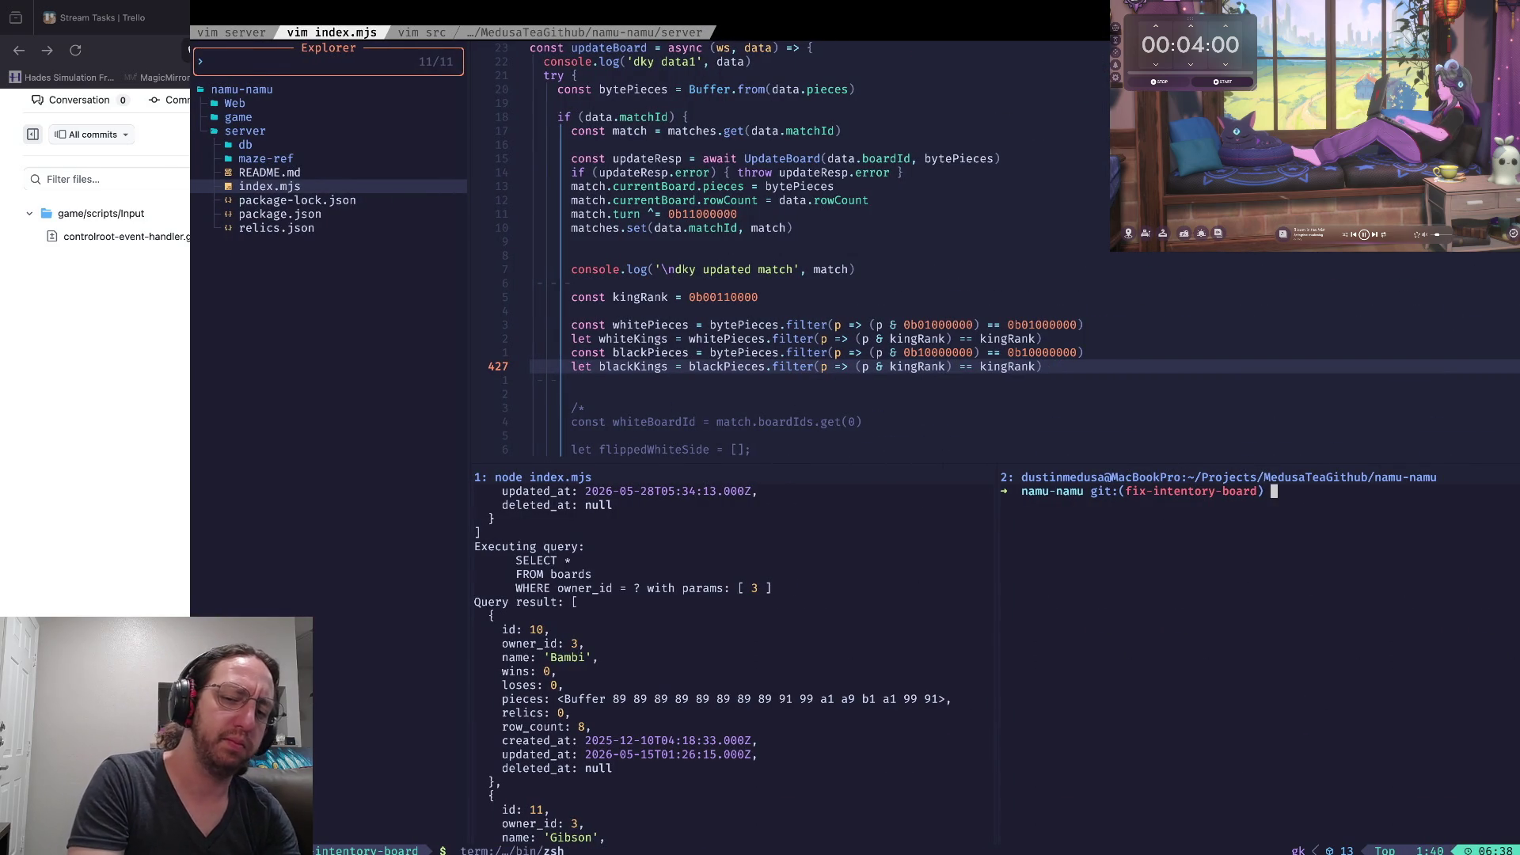
type("s")
key("Return")
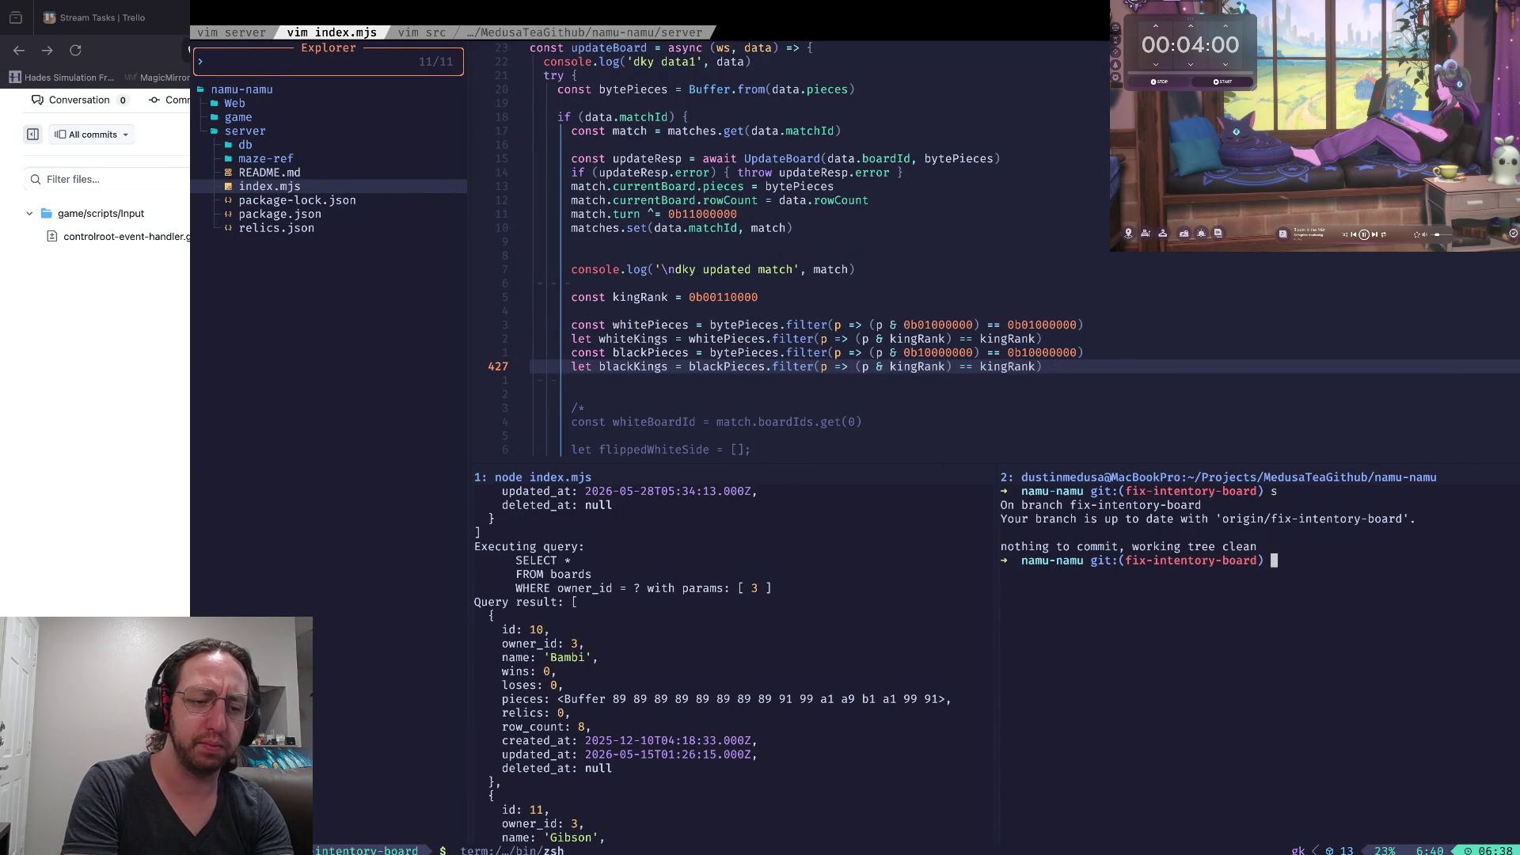
type("cl")
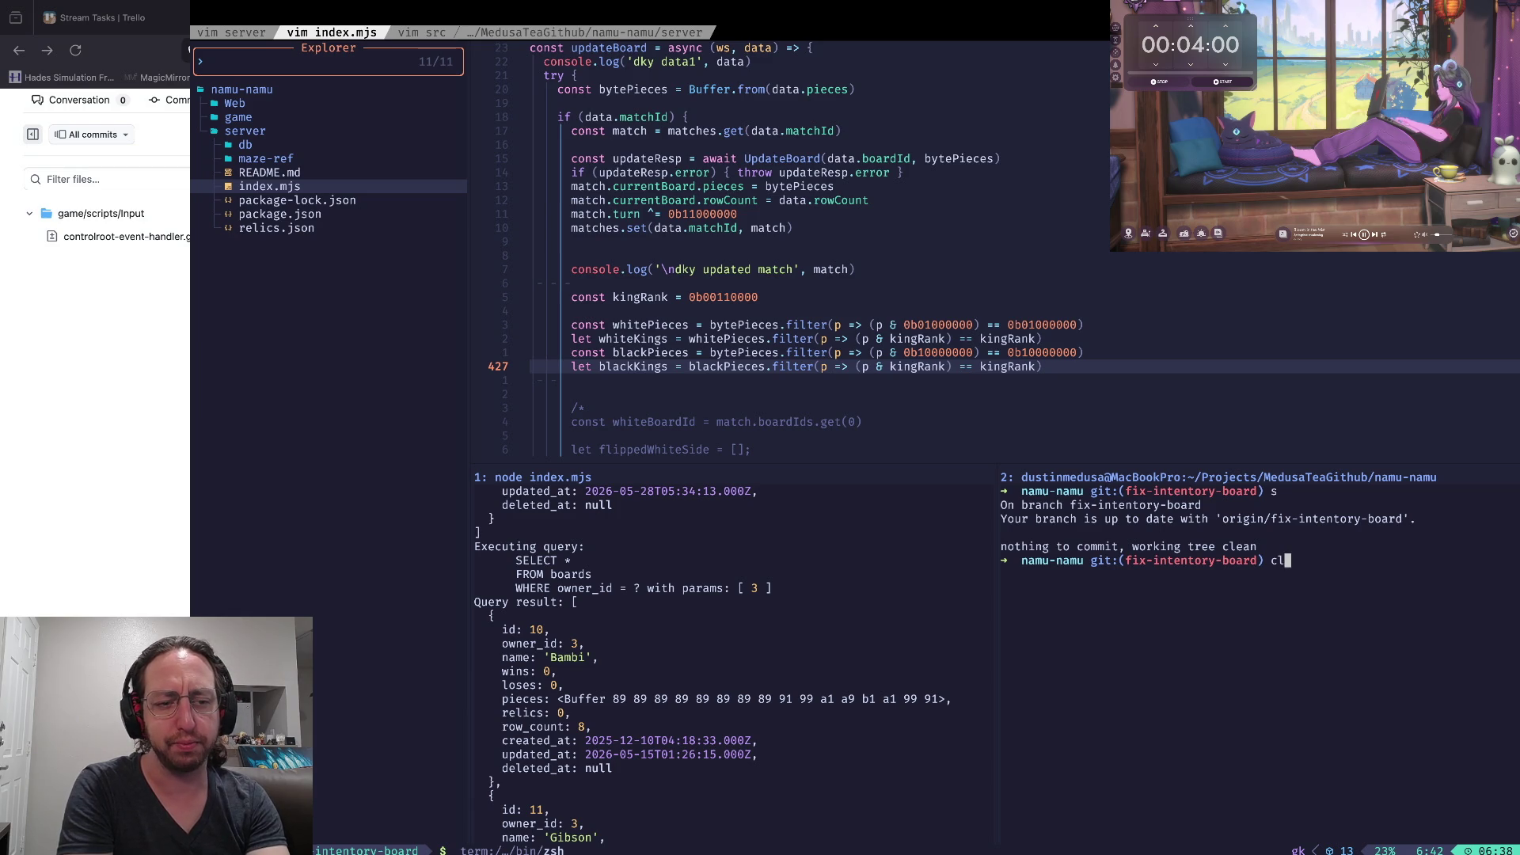
key("super+Tab")
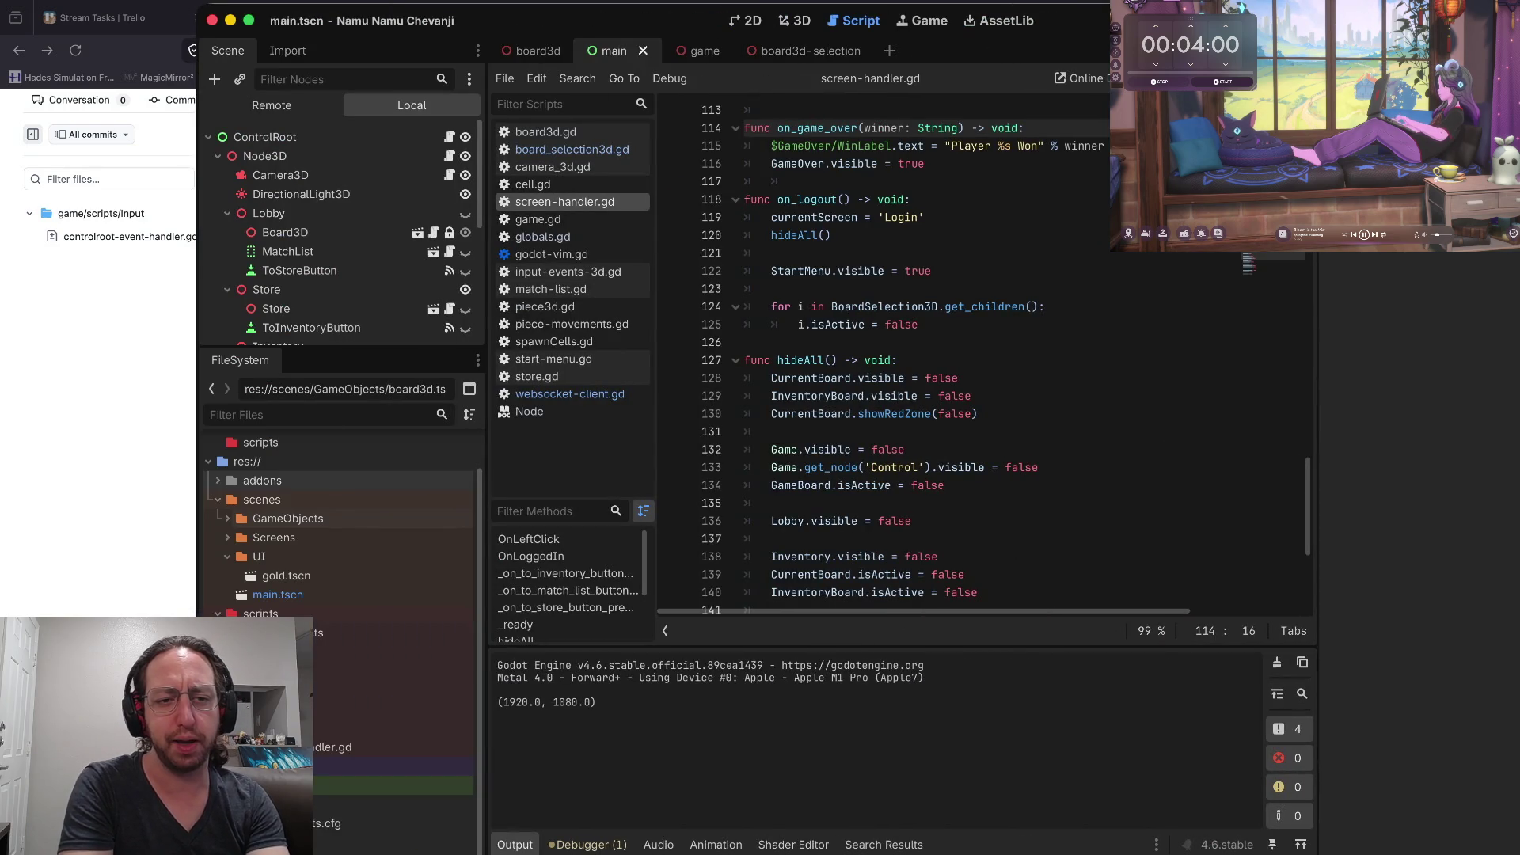
Put the cursor on the CurrentBoard.visible = false line of hideAll() at line 128
left_click(960, 378)
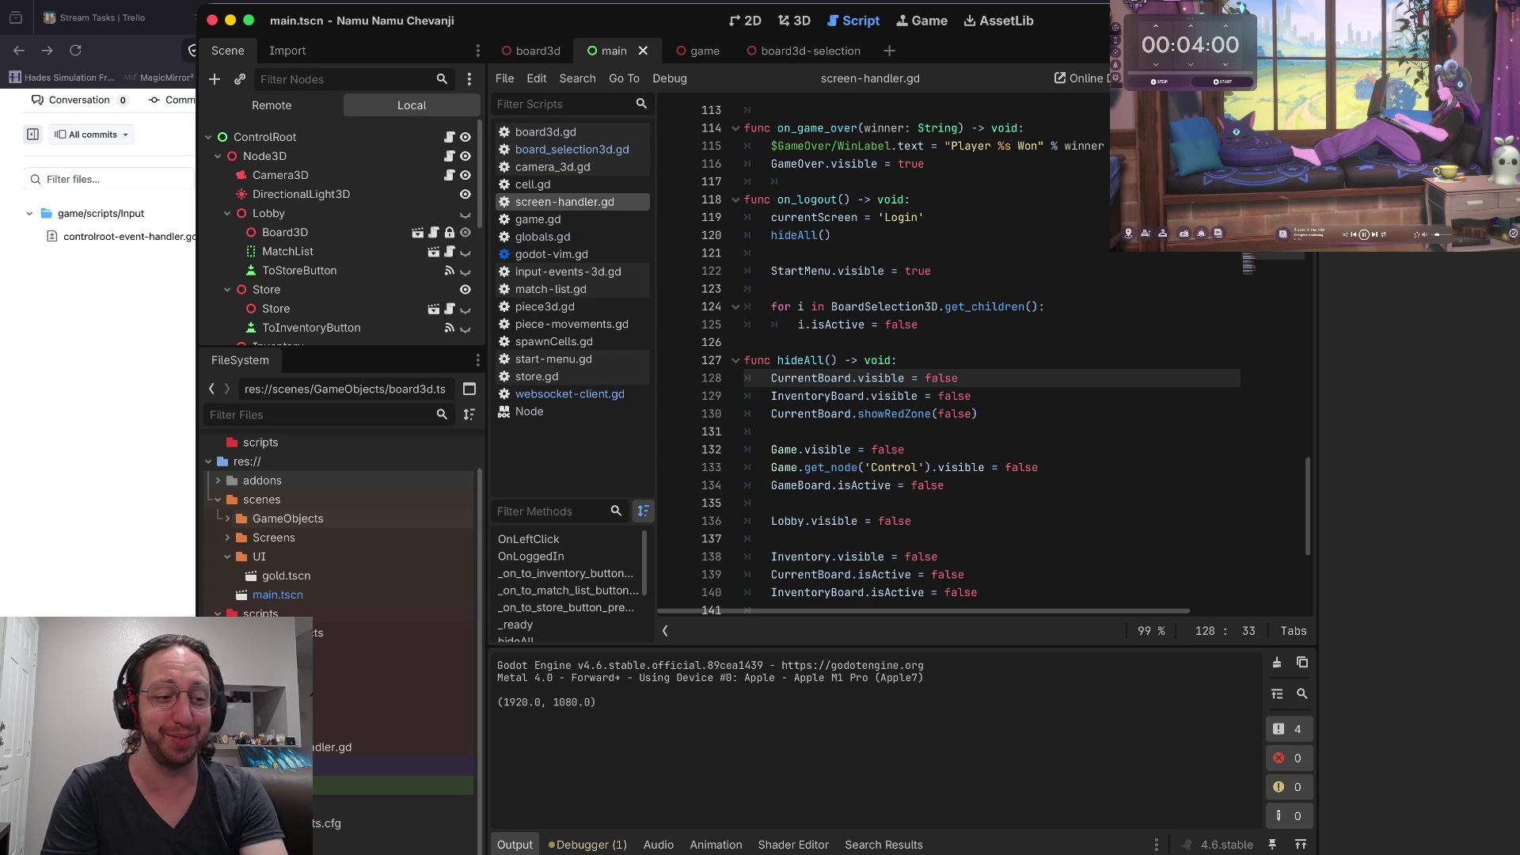
scroll(301, 625, "up", 2)
left_click(301, 621)
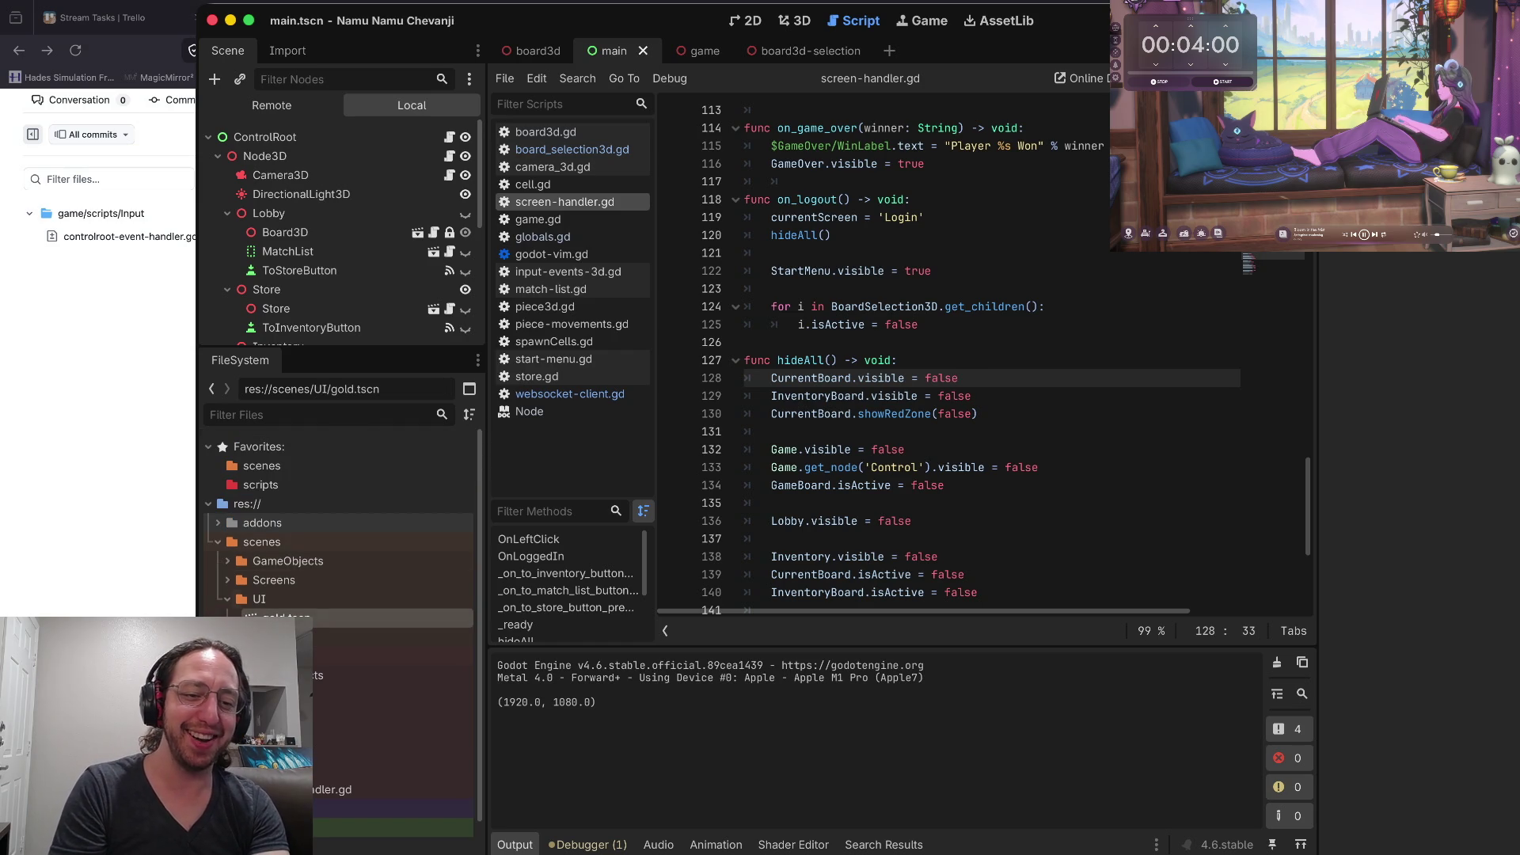
left_click(804, 378)
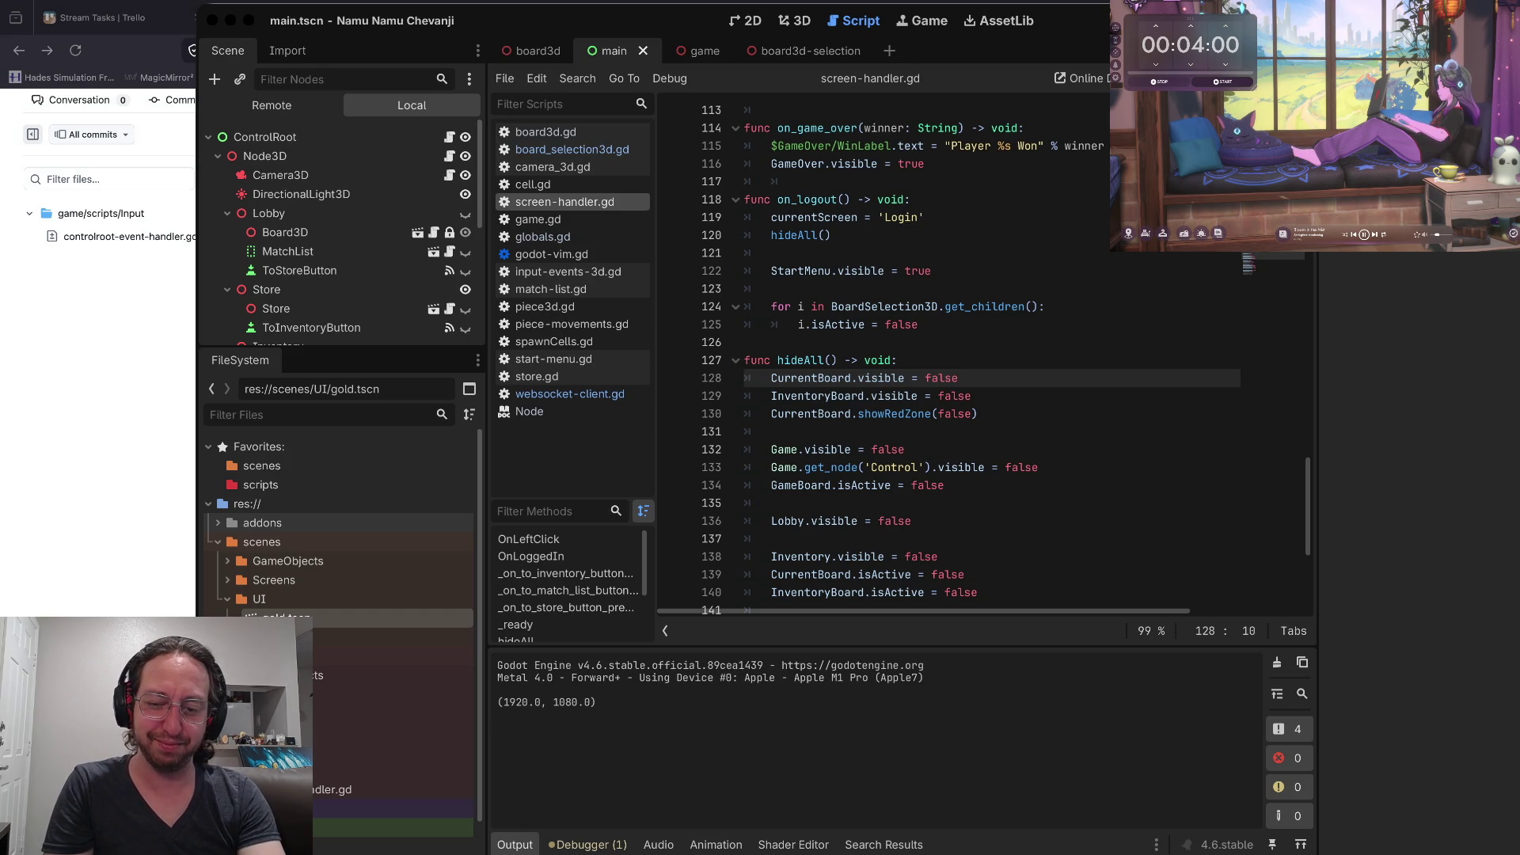
key("super+Tab")
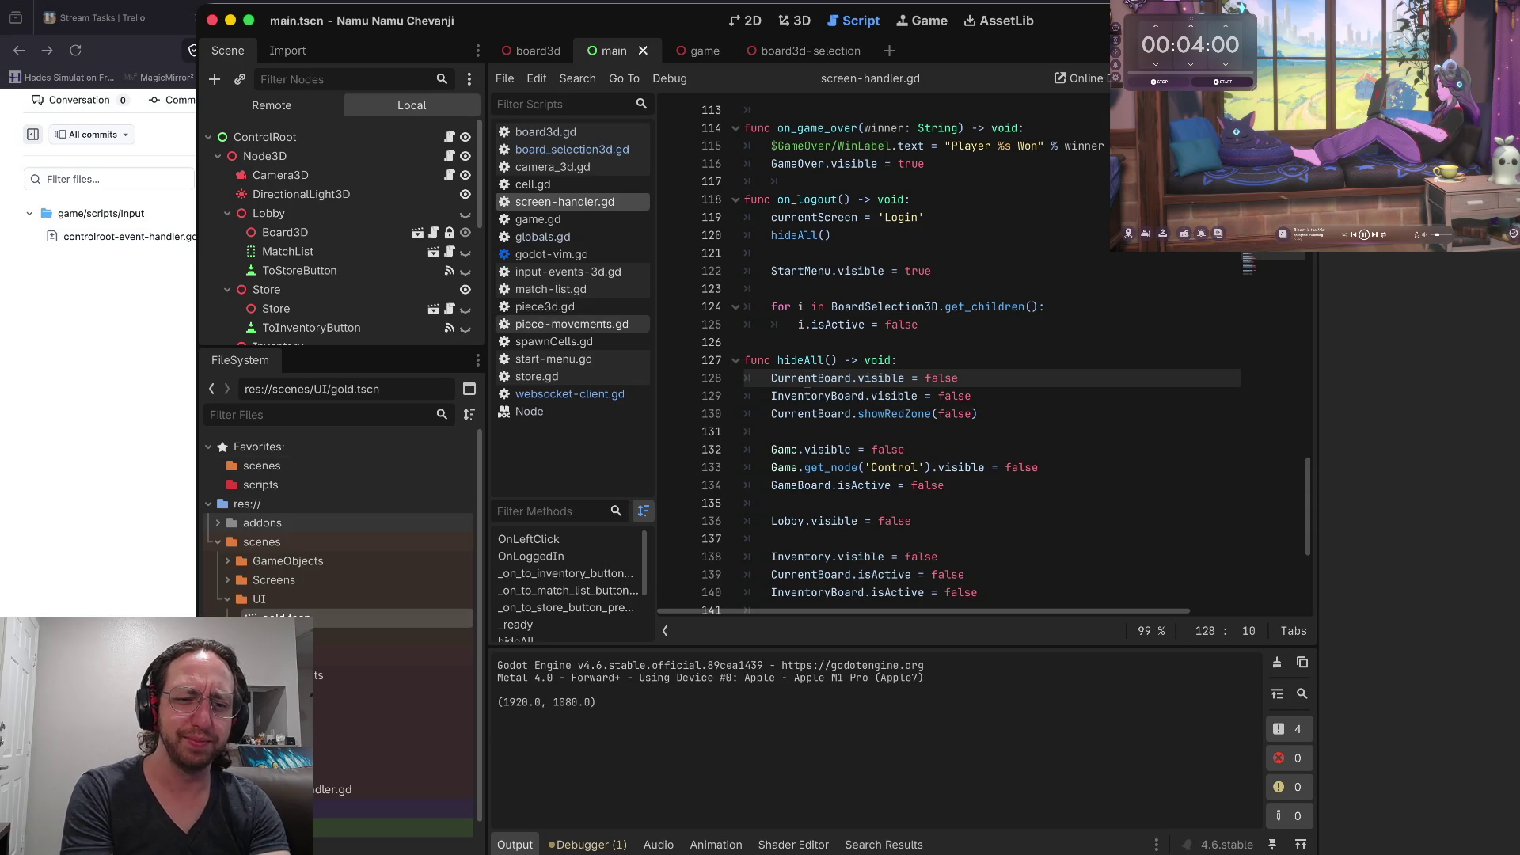
key("k")
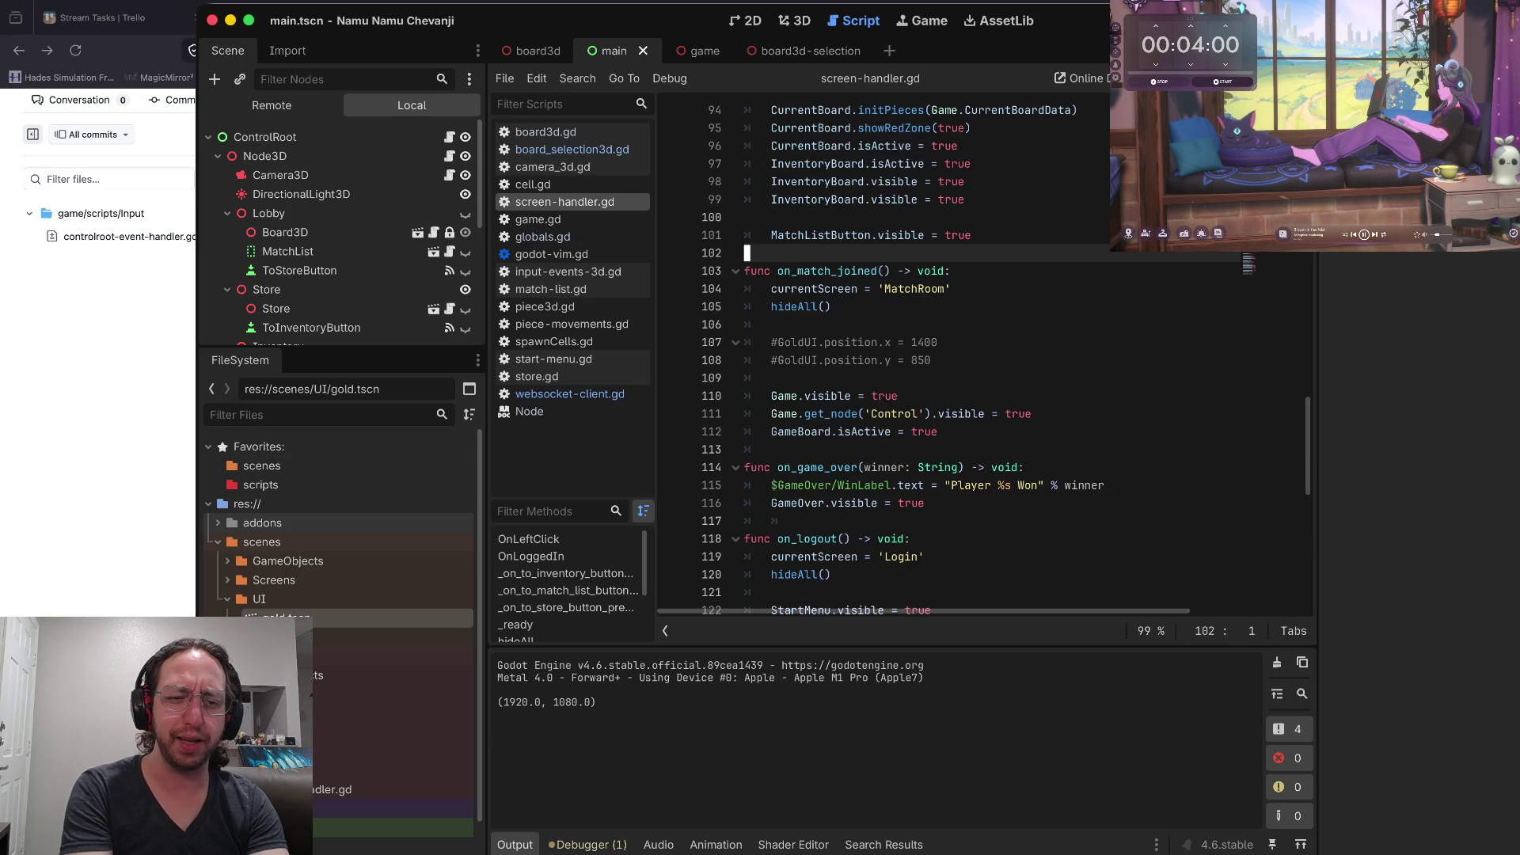
key("k")
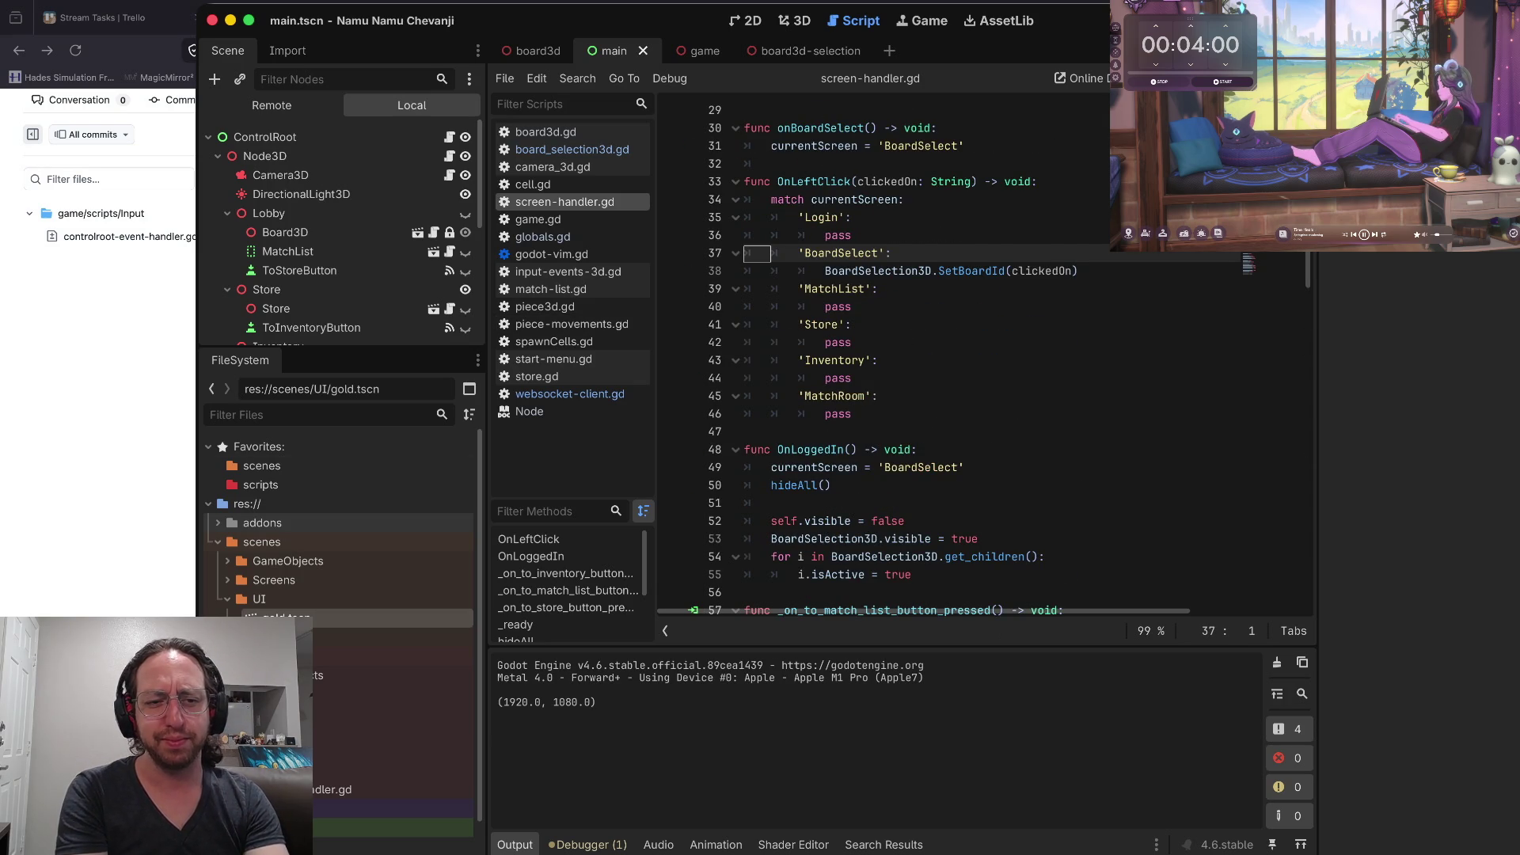
key("ctrl+u")
key("ctrl+u")
key("ctrl+u")
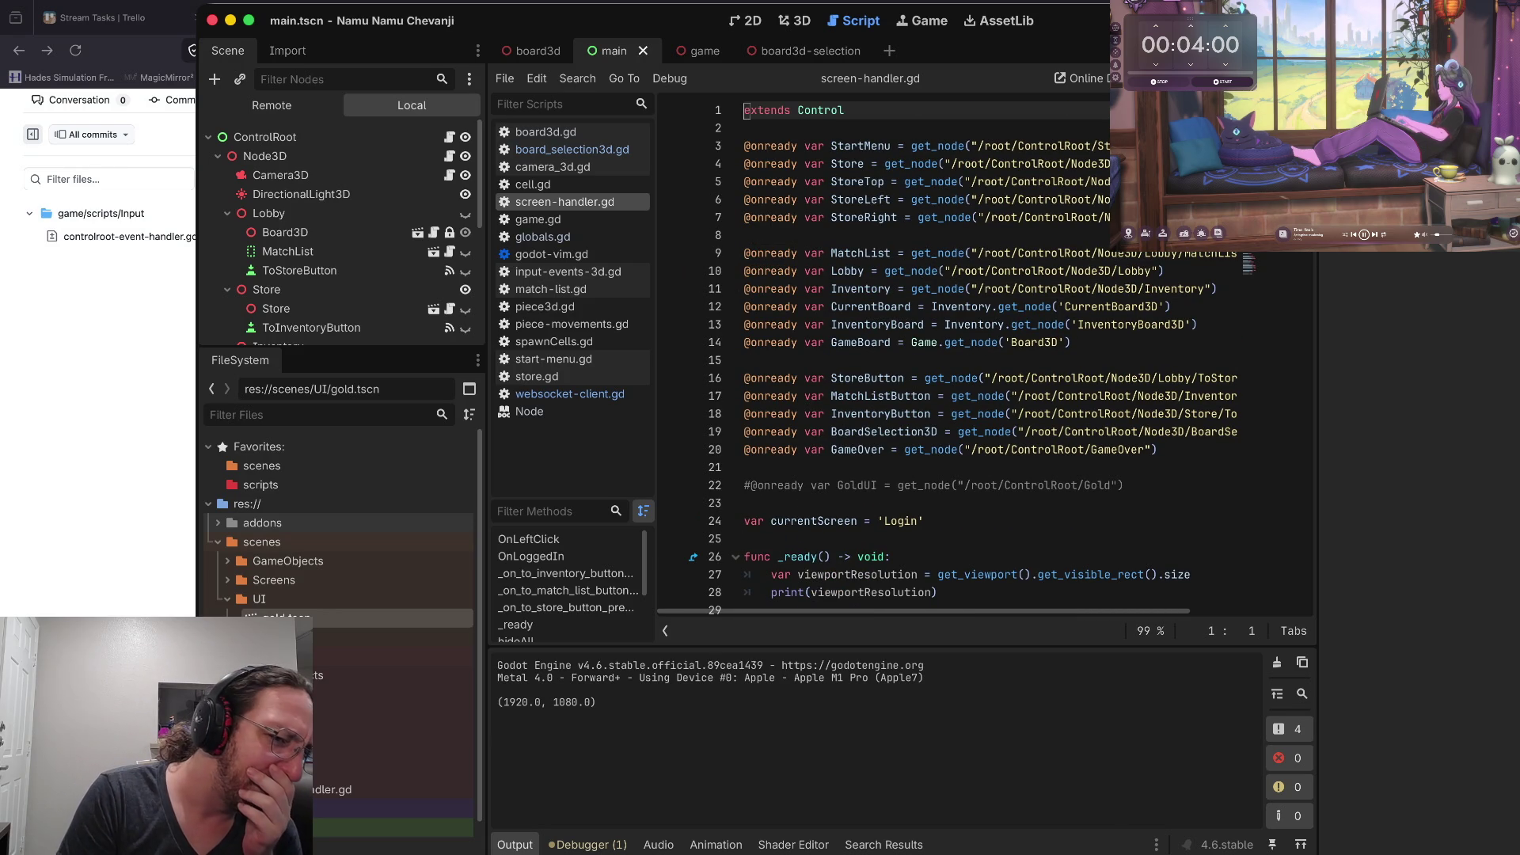
left_click(381, 389)
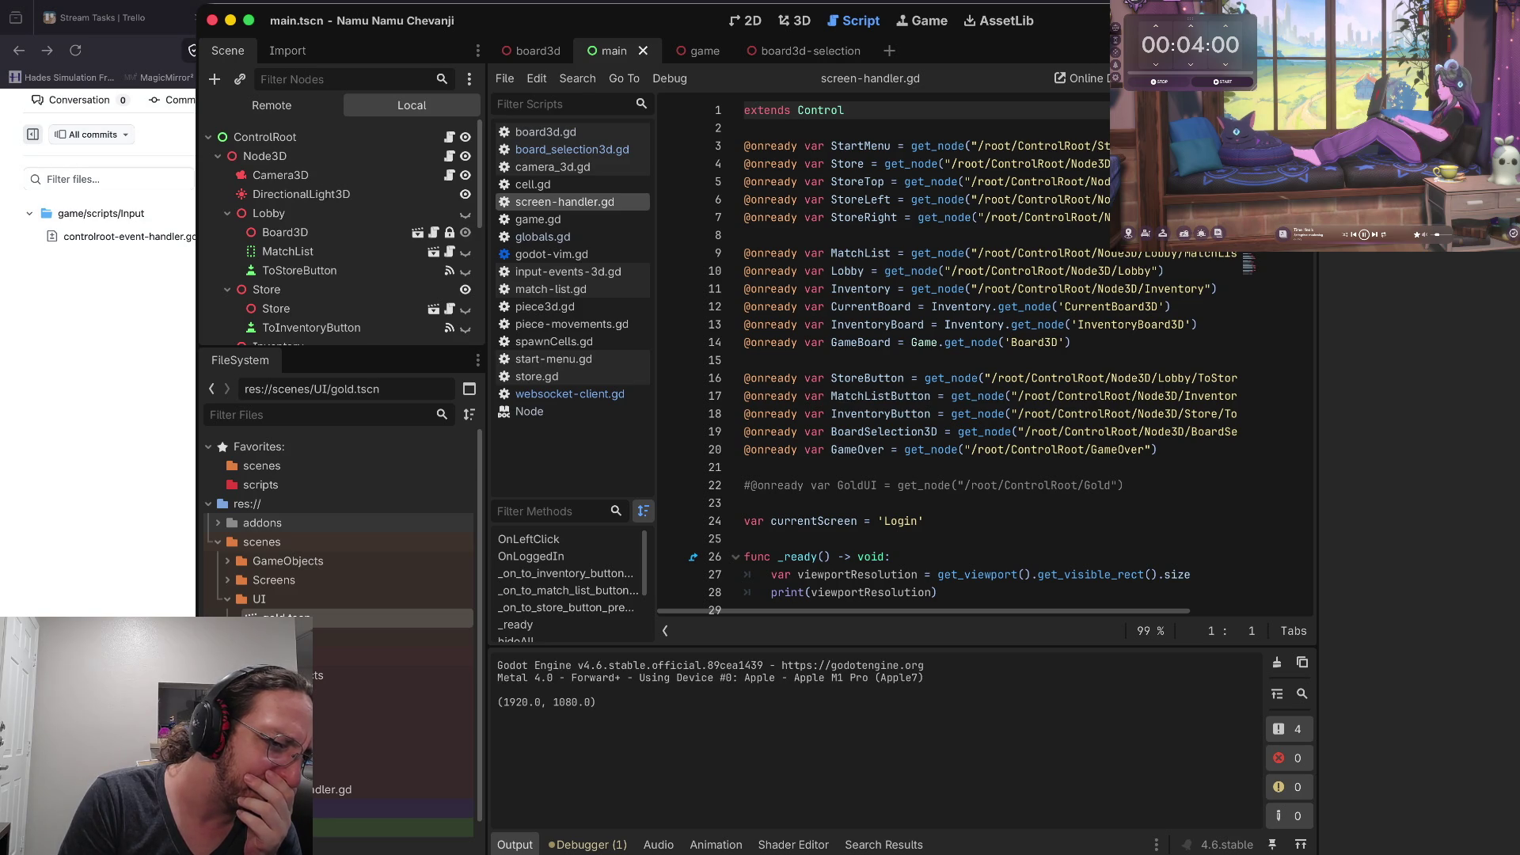
Lower the Scene/FileSystem splitter and select board3d.gd in the scripts/GameObjects folder
left_click_drag(341, 349, 340, 473)
scroll(340, 633, "down", 3)
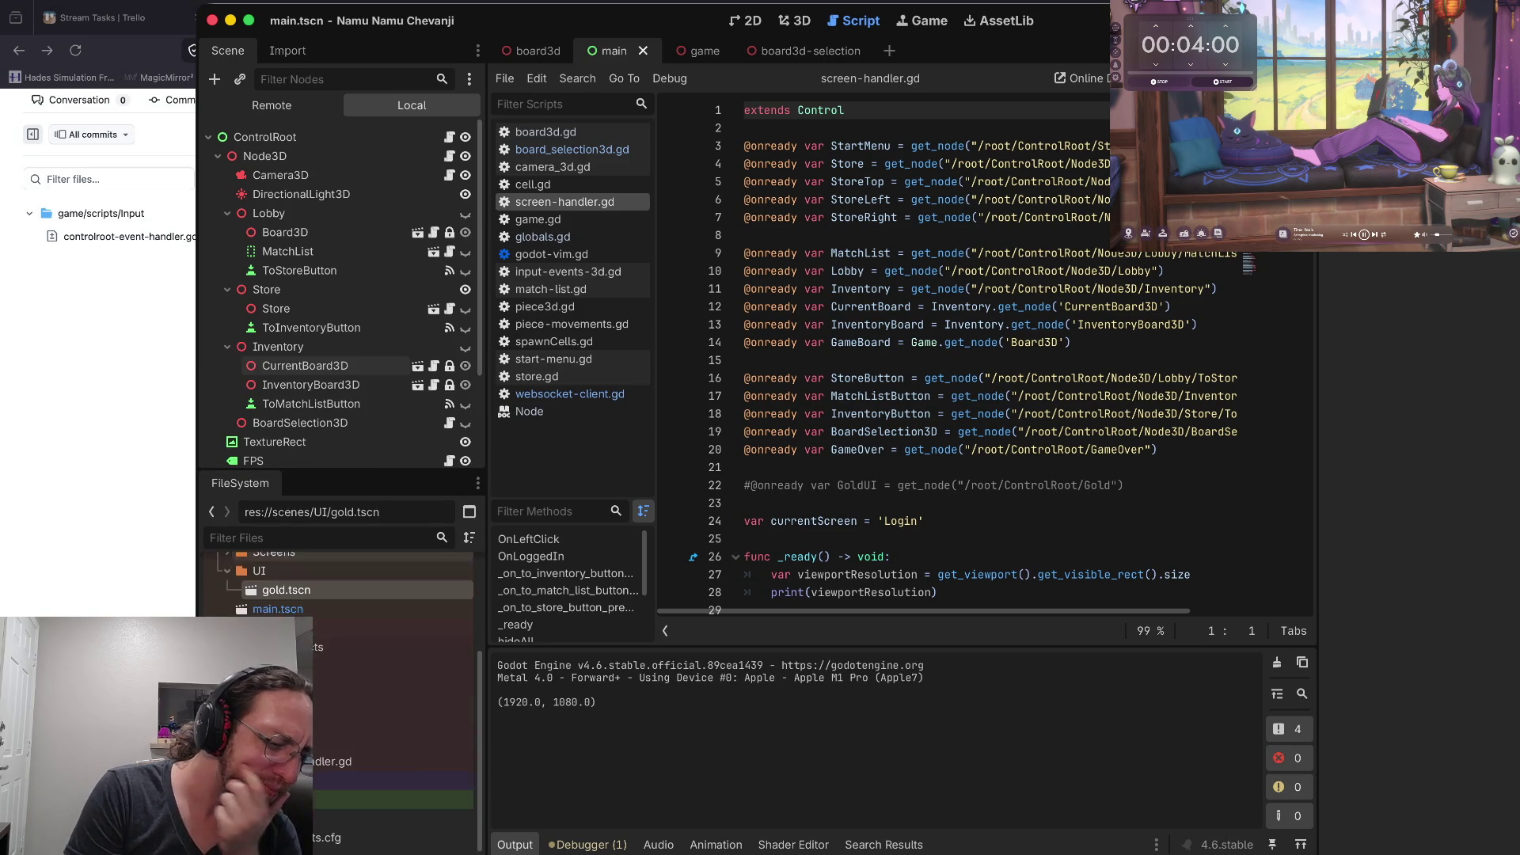
scroll(341, 740, "up", 5)
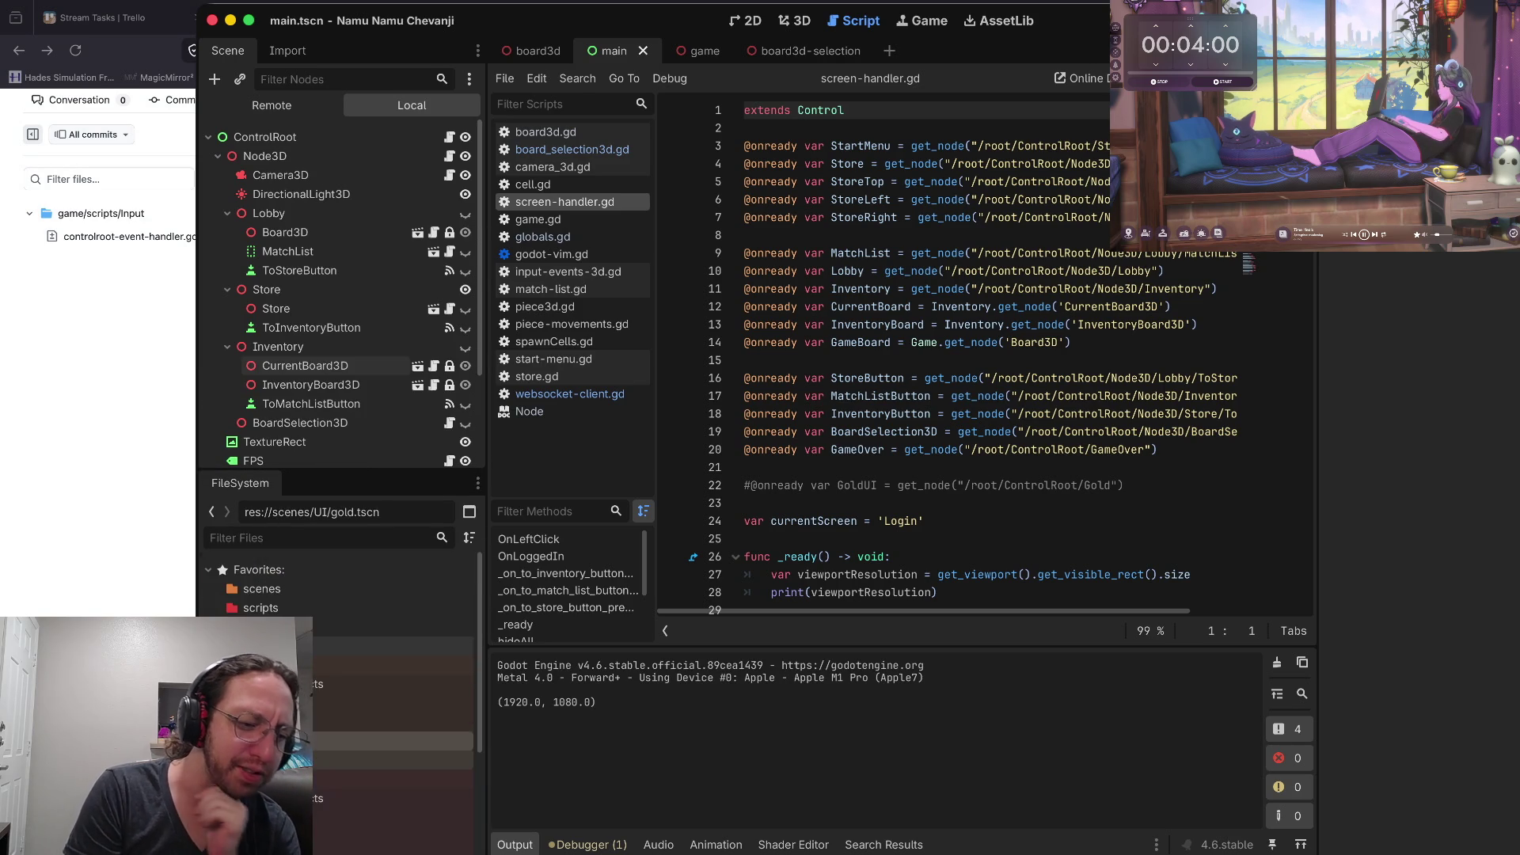
scroll(345, 695, "down", 5)
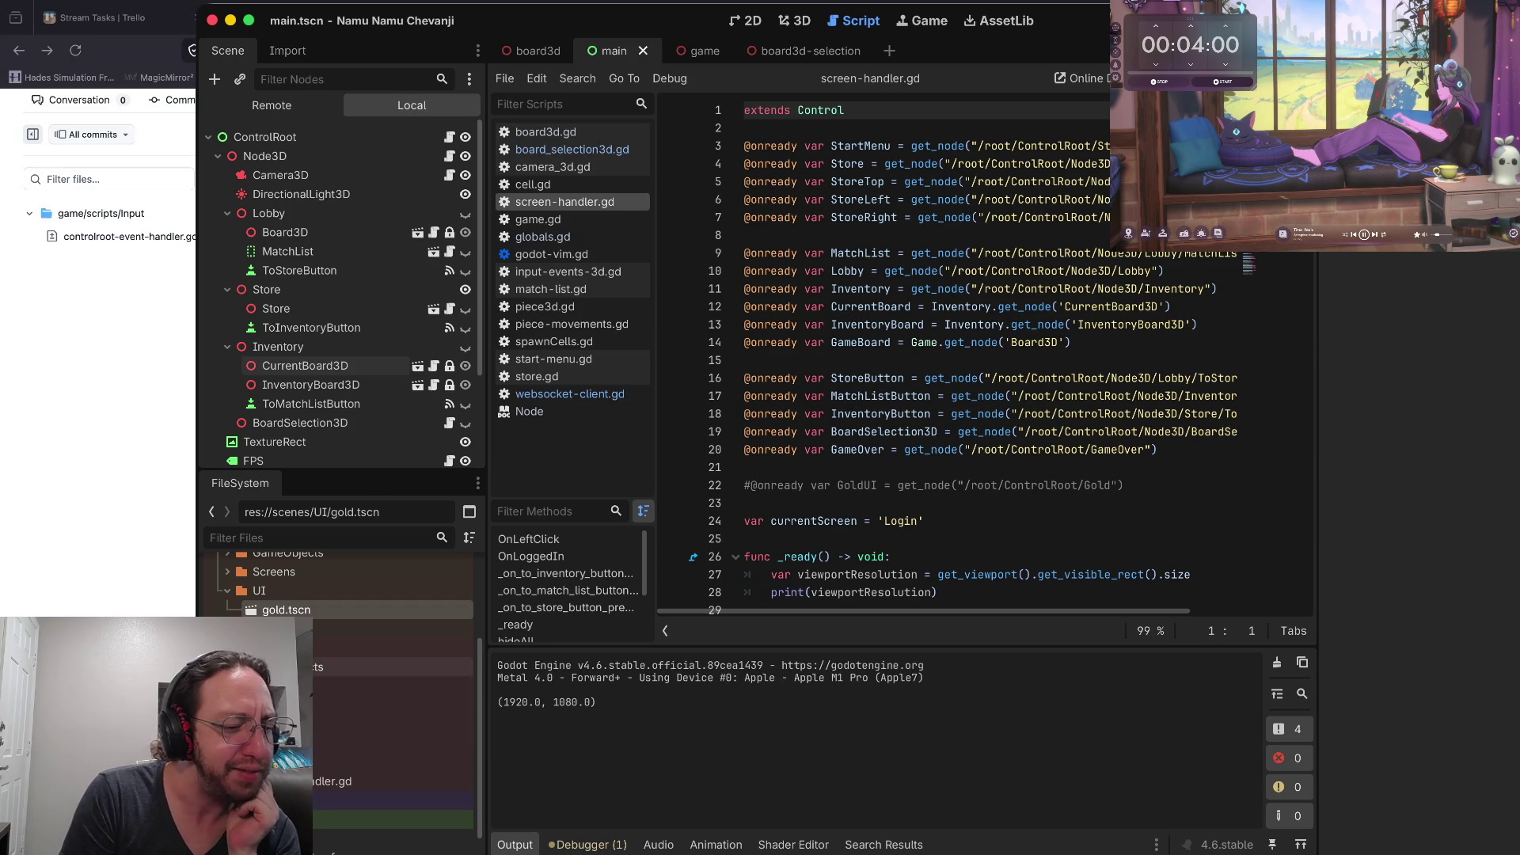
scroll(340, 722, "down", 5)
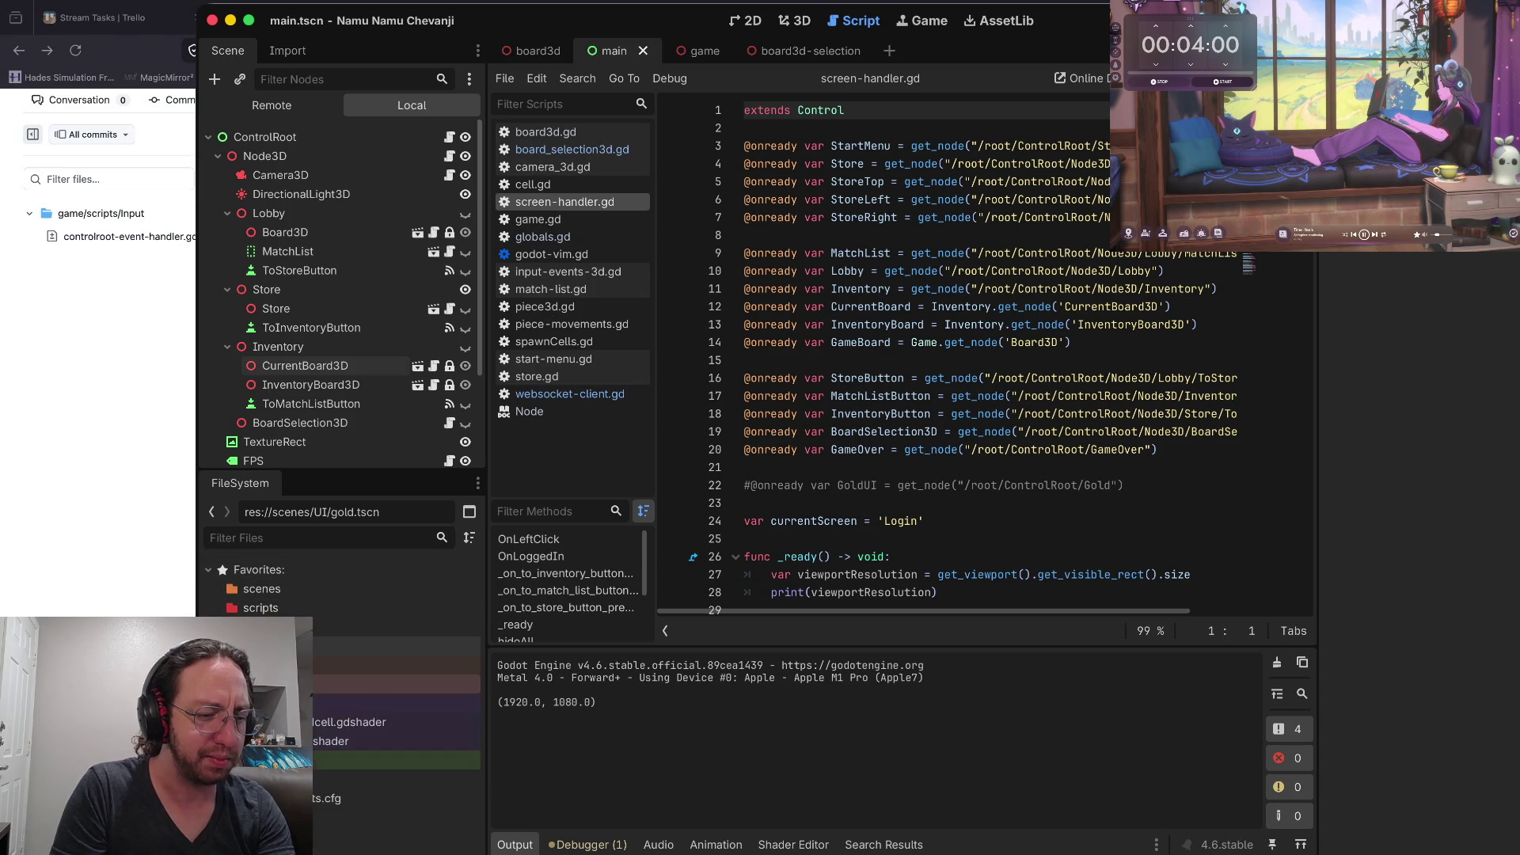
scroll(341, 602, "down", 2)
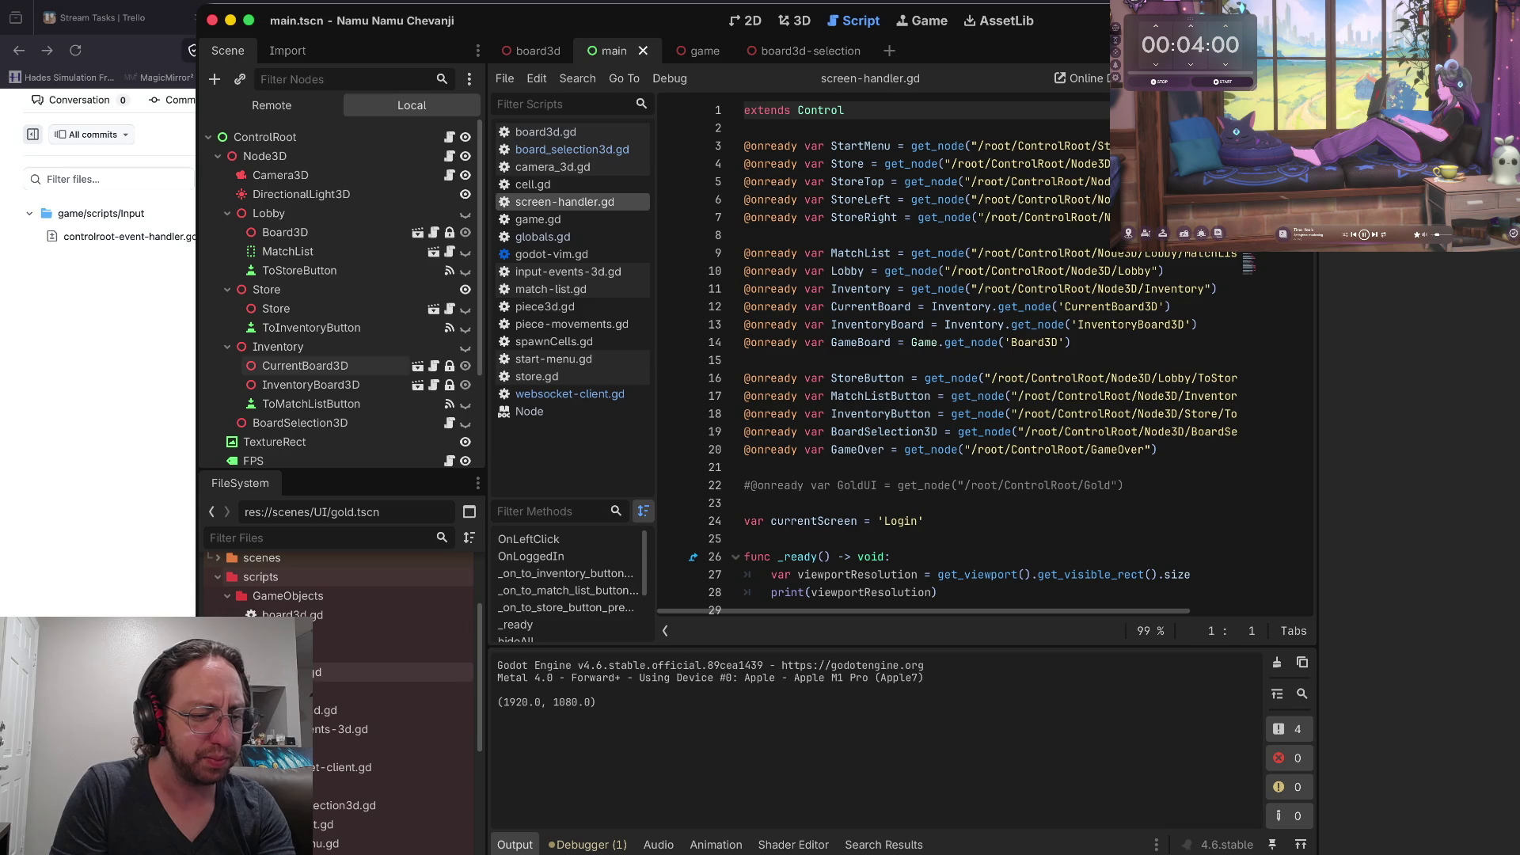
left_click(292, 614)
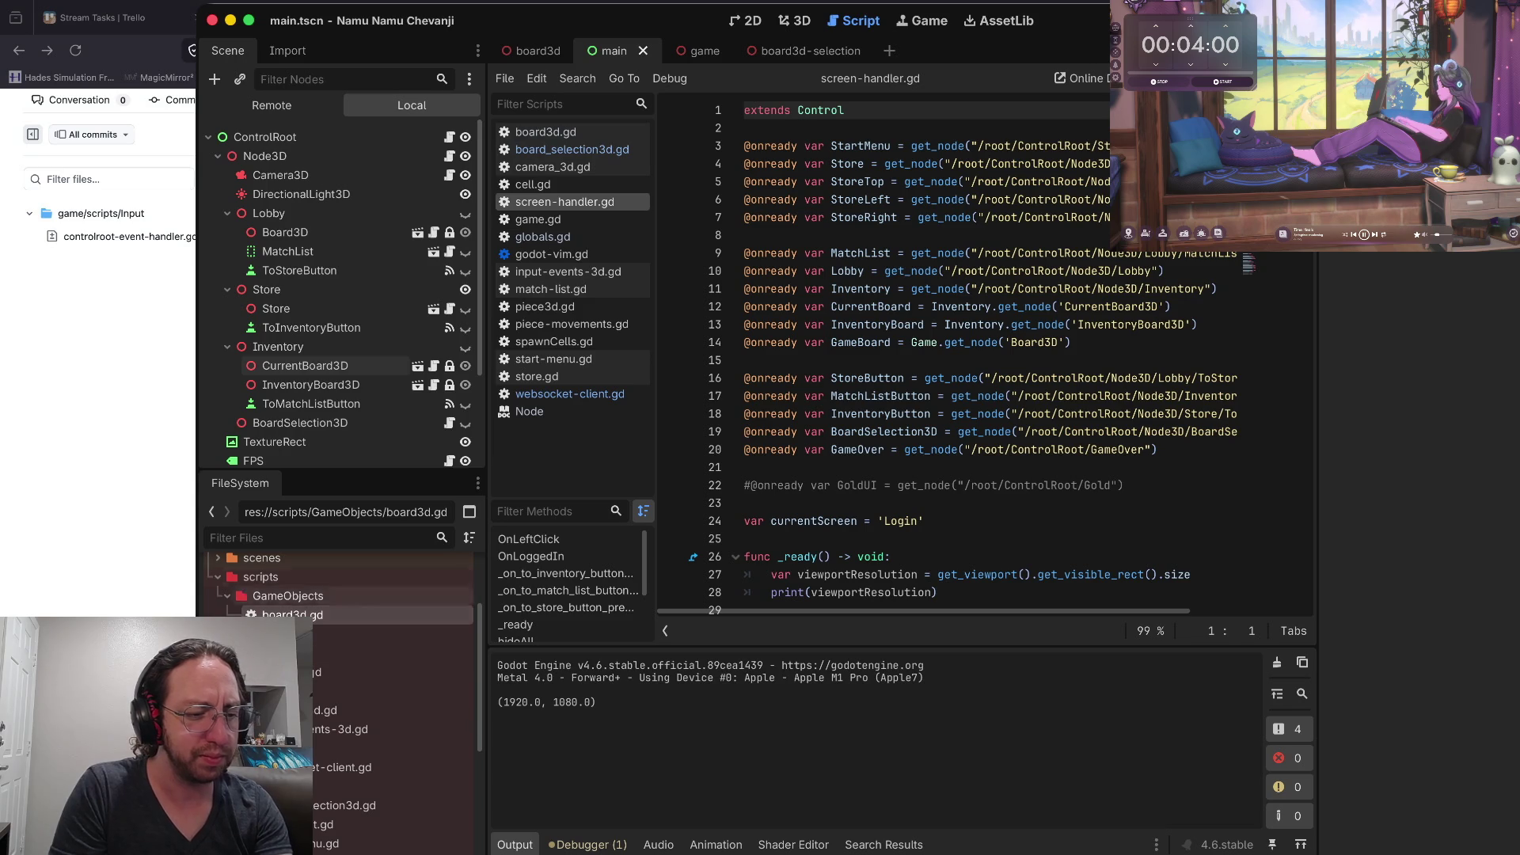
Open board3d.gd and step through the piece-setup loop near line 240
double_click(292, 614)
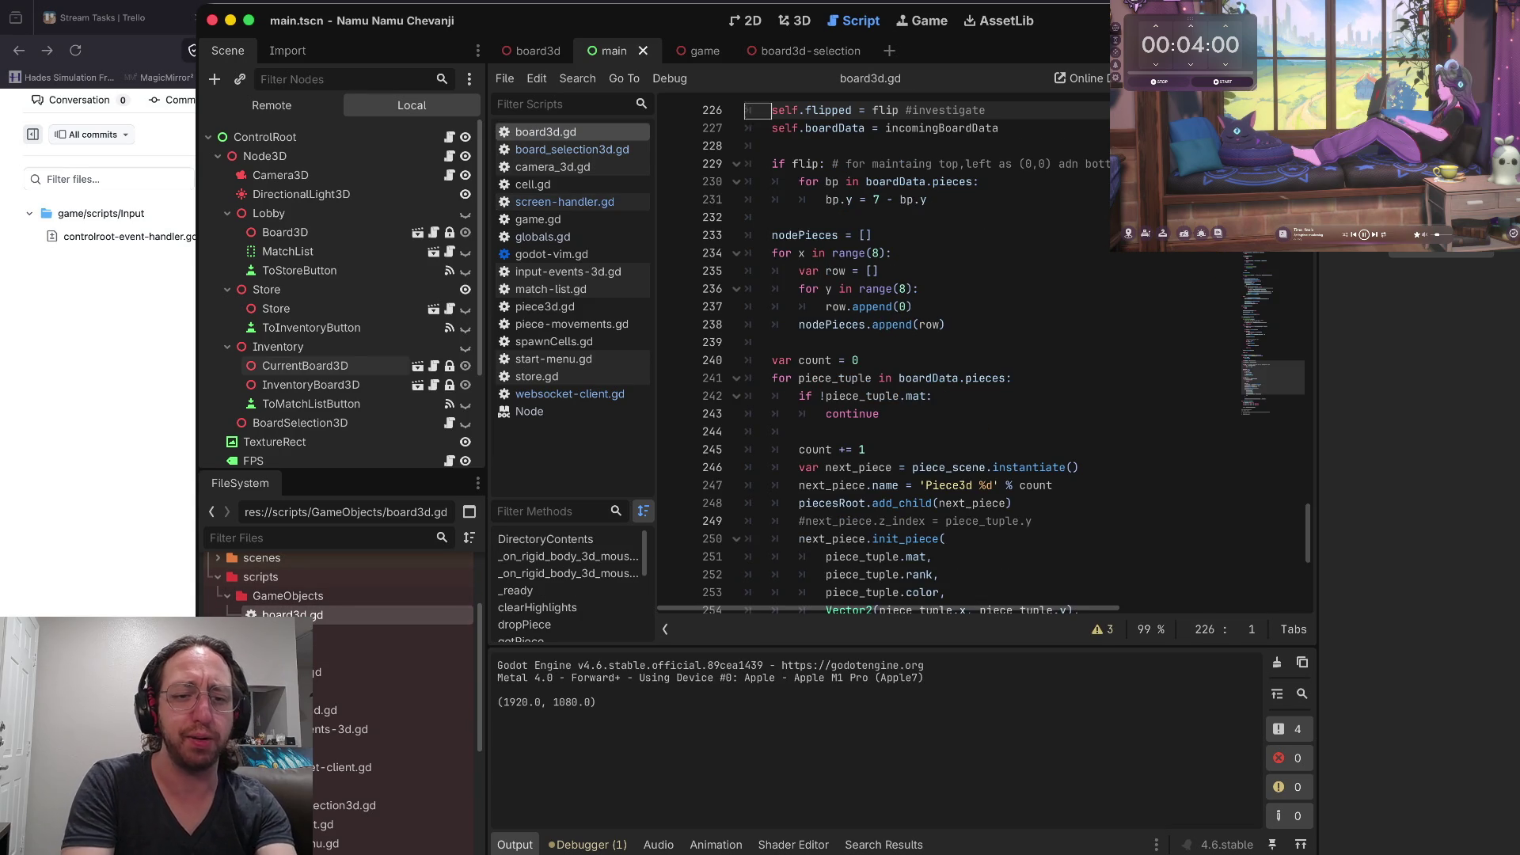
left_click(881, 413)
key("j")
key("j")
key("k")
key("k")
key("k")
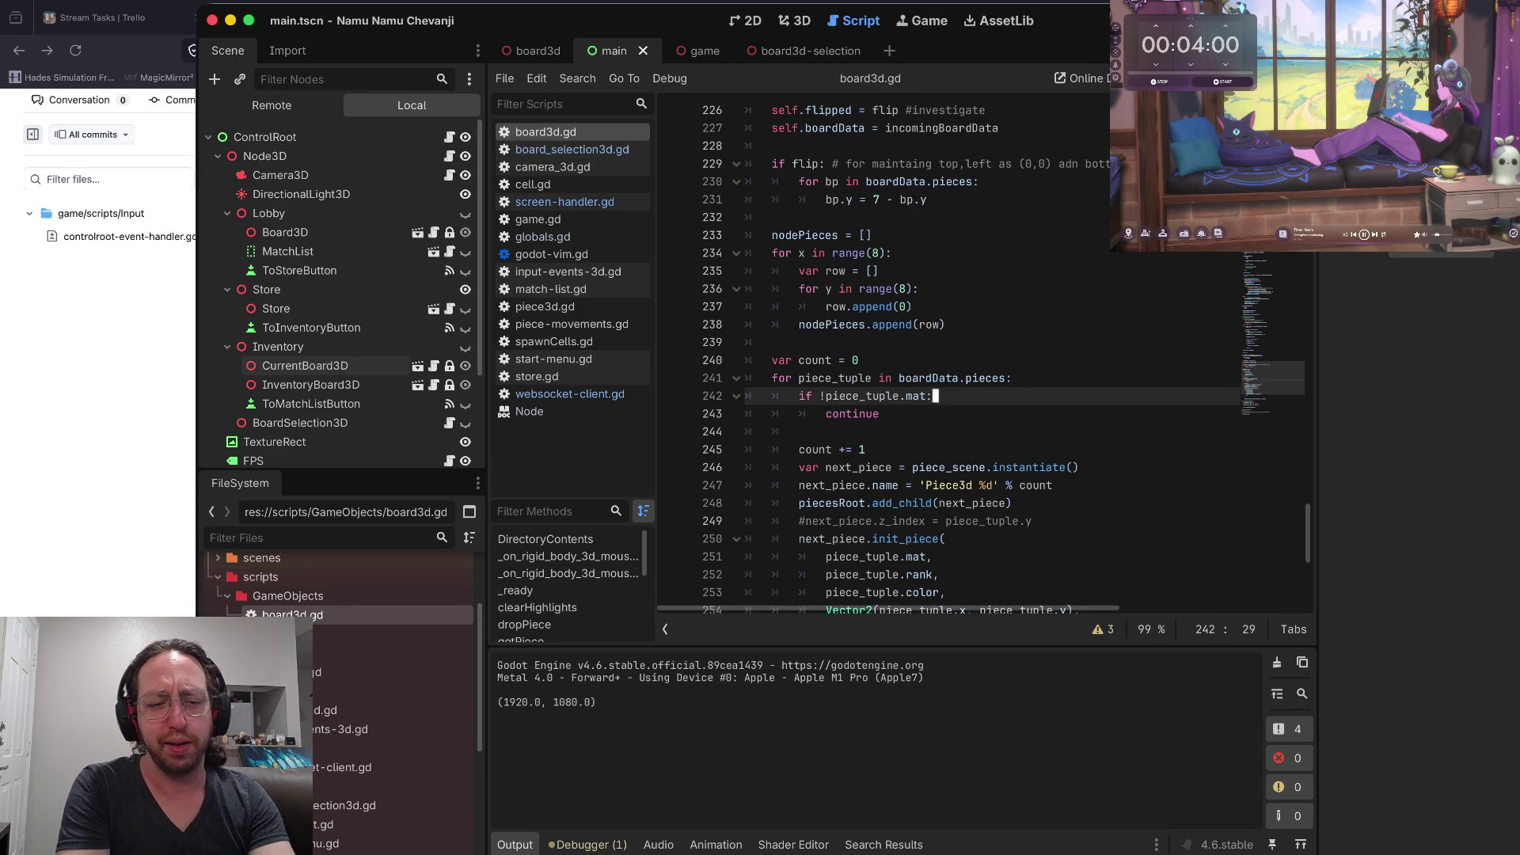
key("j")
key("j")
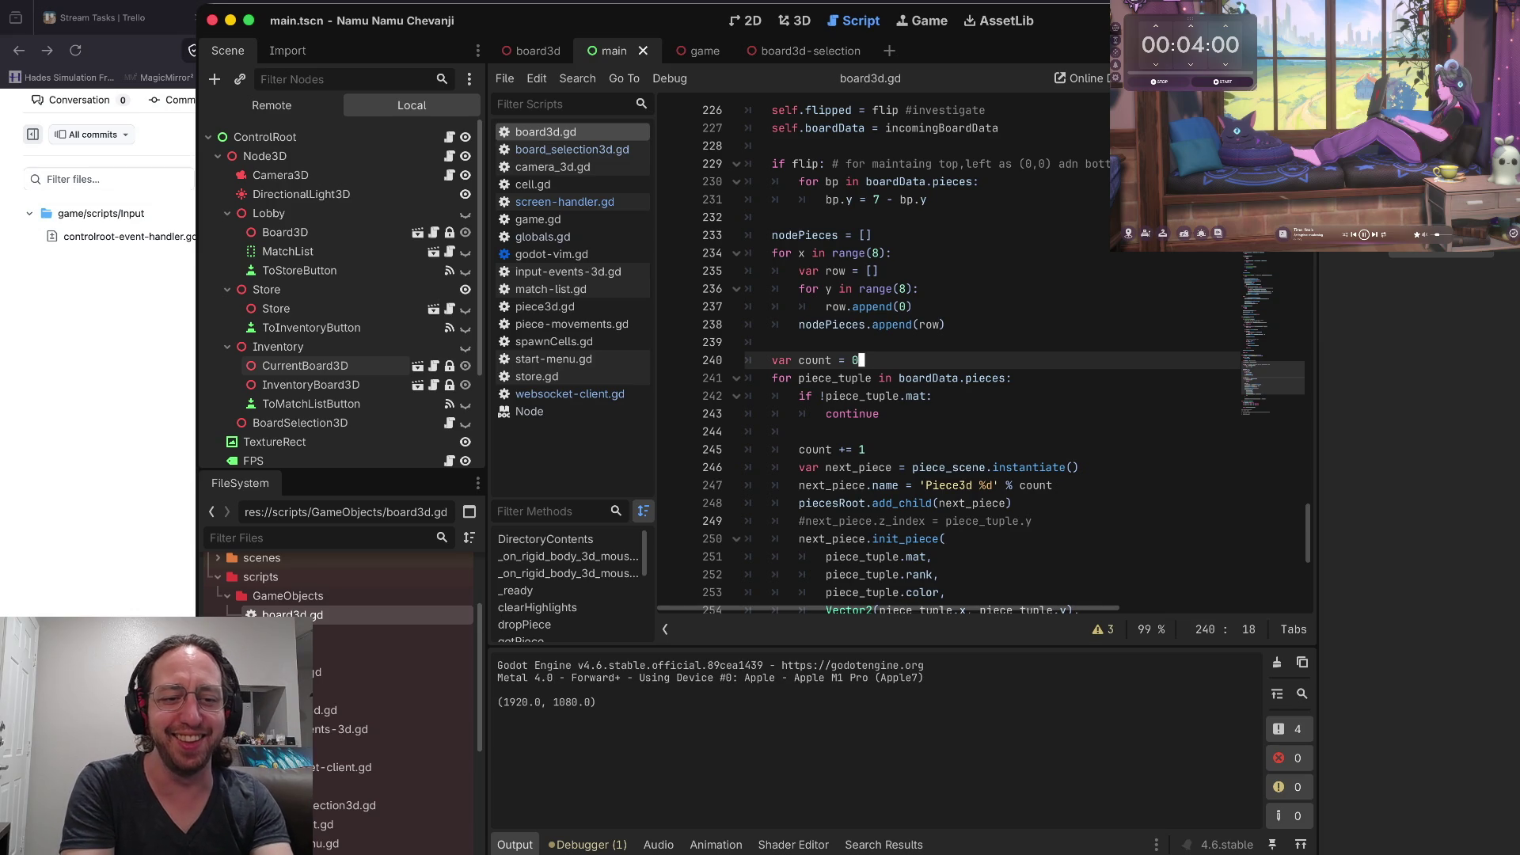
key("k")
key("k")
key("k")
key("k")
key("k")
Scroll through board3d.gd to review DirectoryContents, the hover-cell functions and _ready
scroll(951, 356, "up", 8)
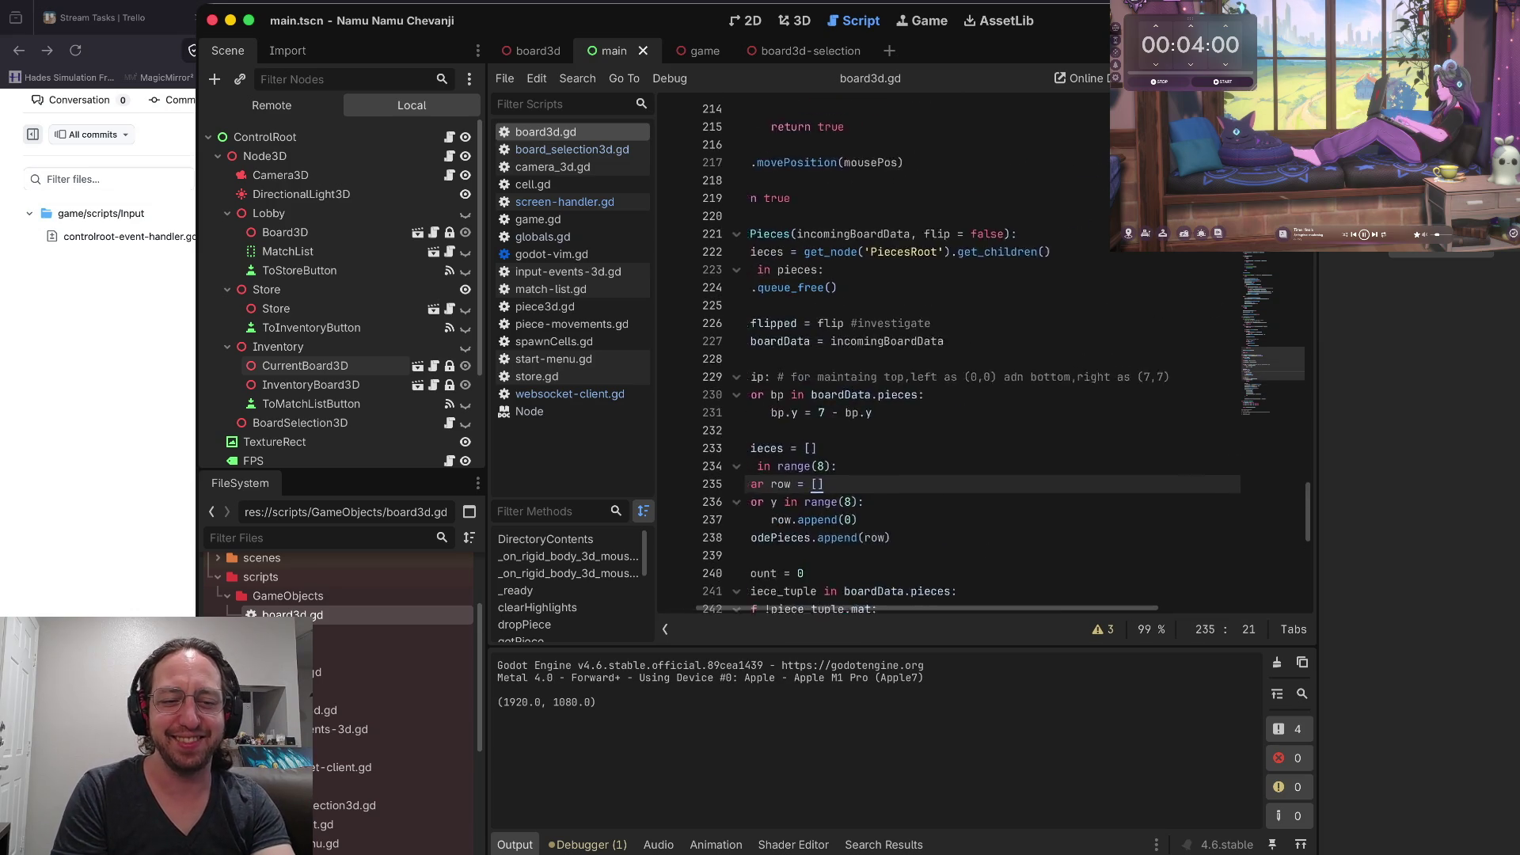
scroll(950, 356, "up", 20)
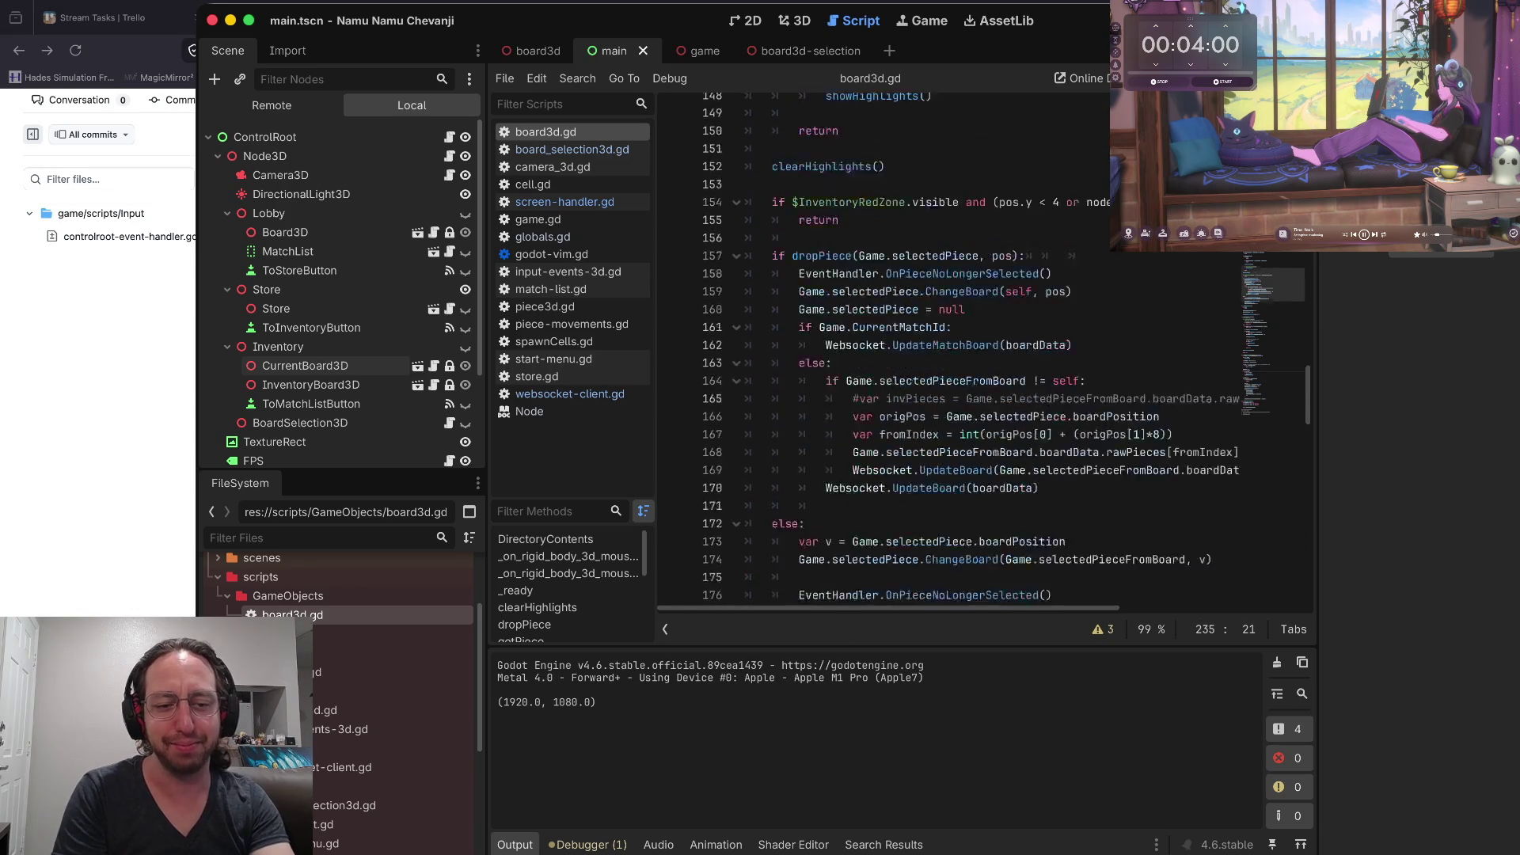
scroll(911, 349, "up", 20)
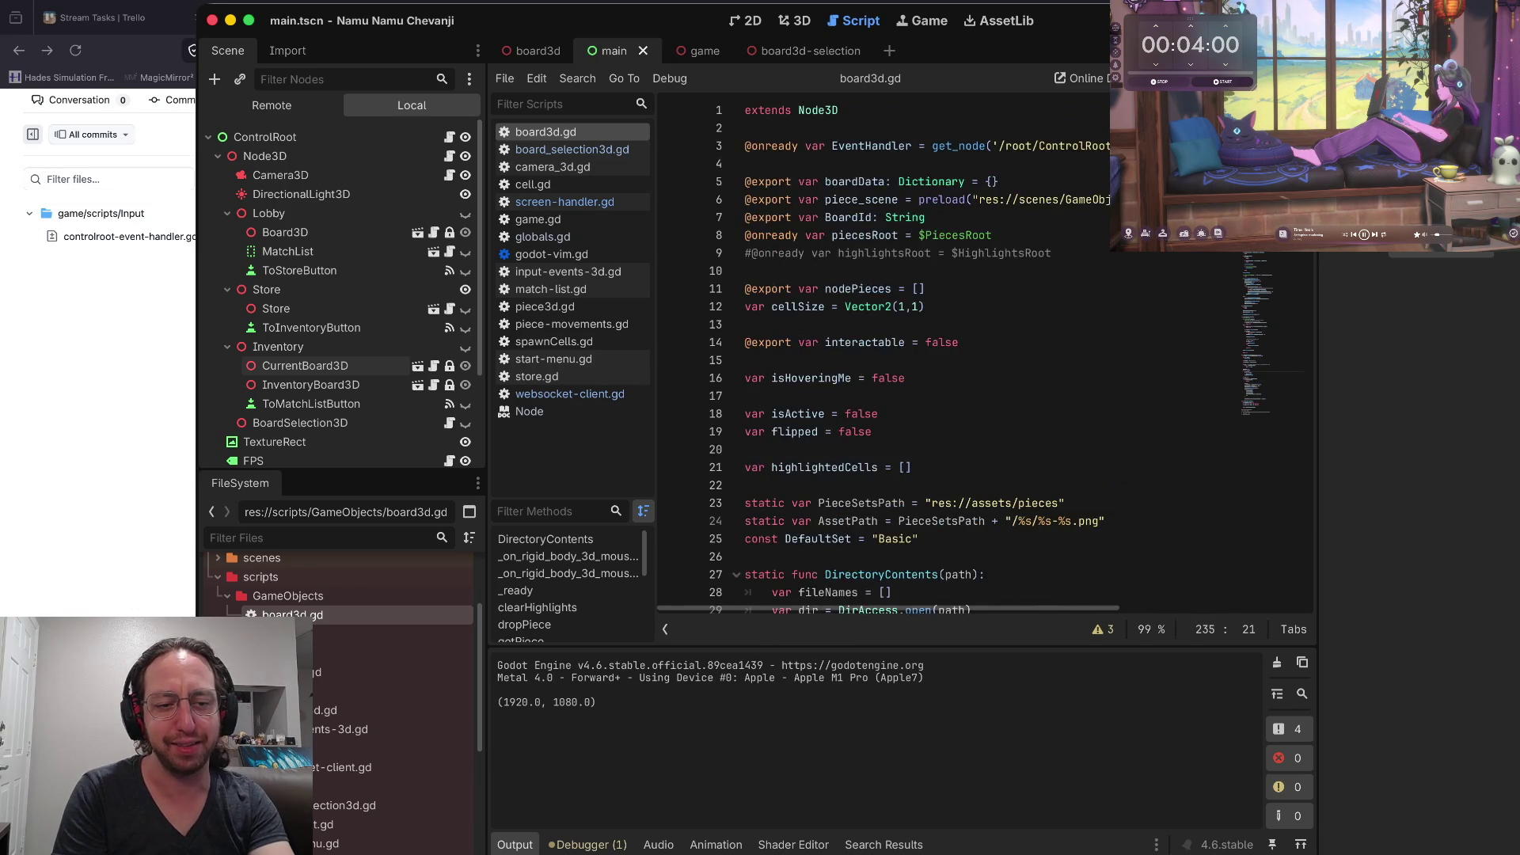
scroll(910, 349, "down", 20)
scroll(911, 349, "up", 2)
scroll(910, 348, "up", 17)
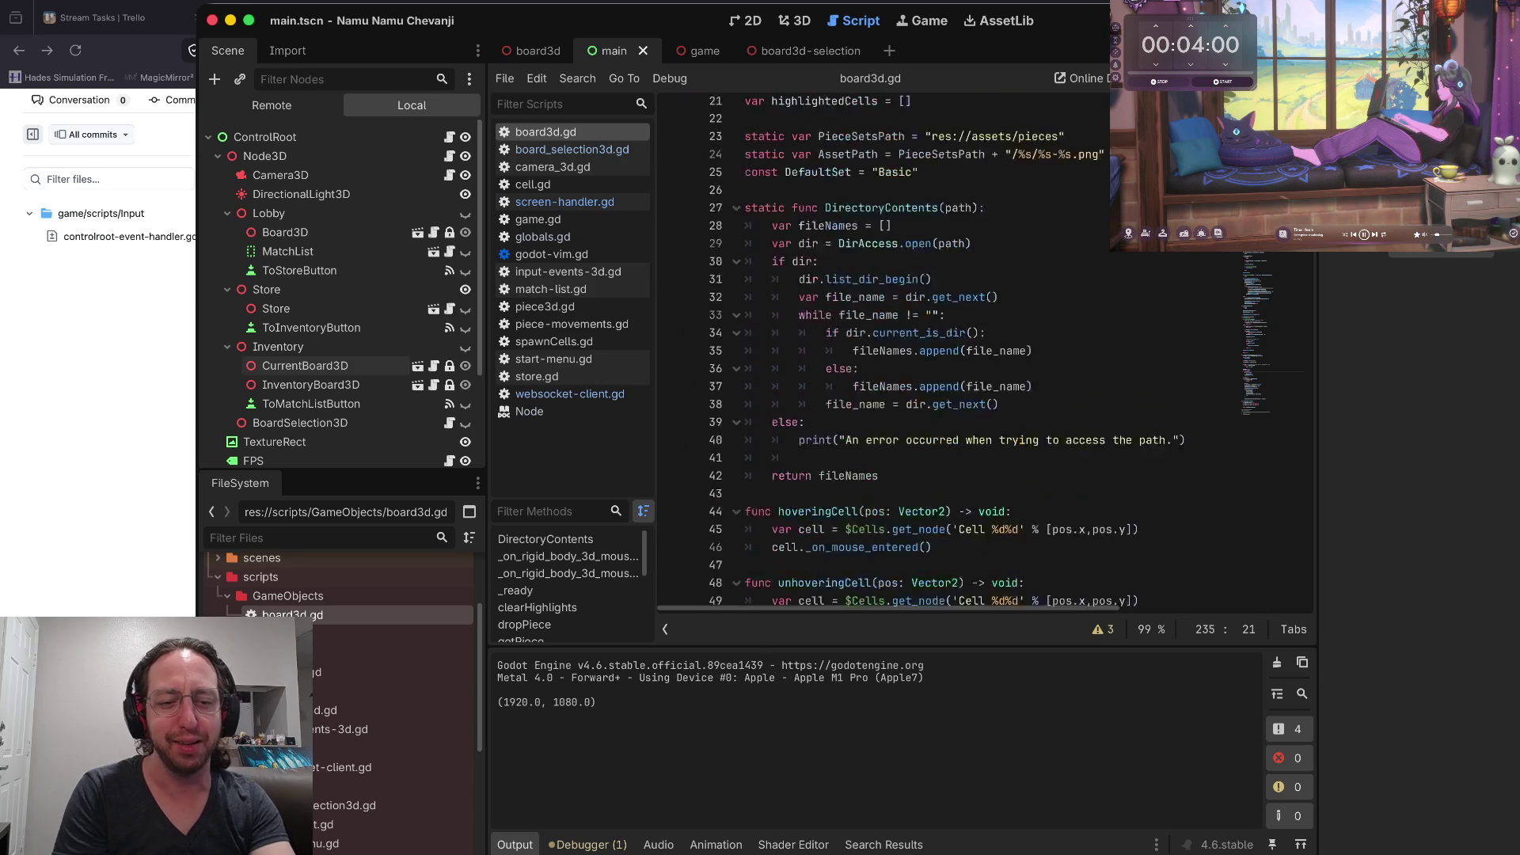
scroll(911, 348, "up", 2)
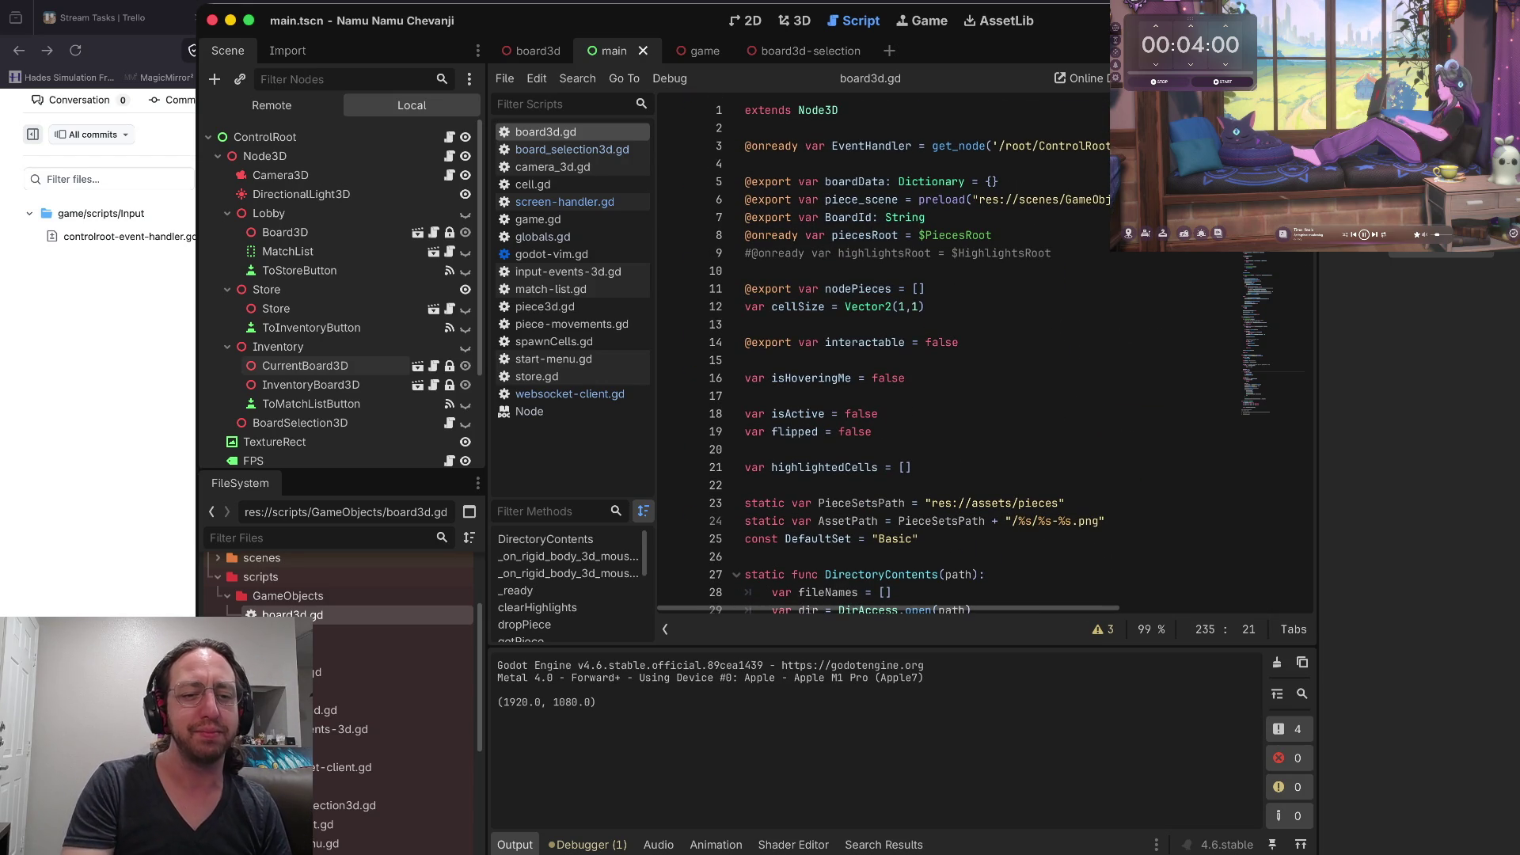
scroll(911, 349, "down", 7)
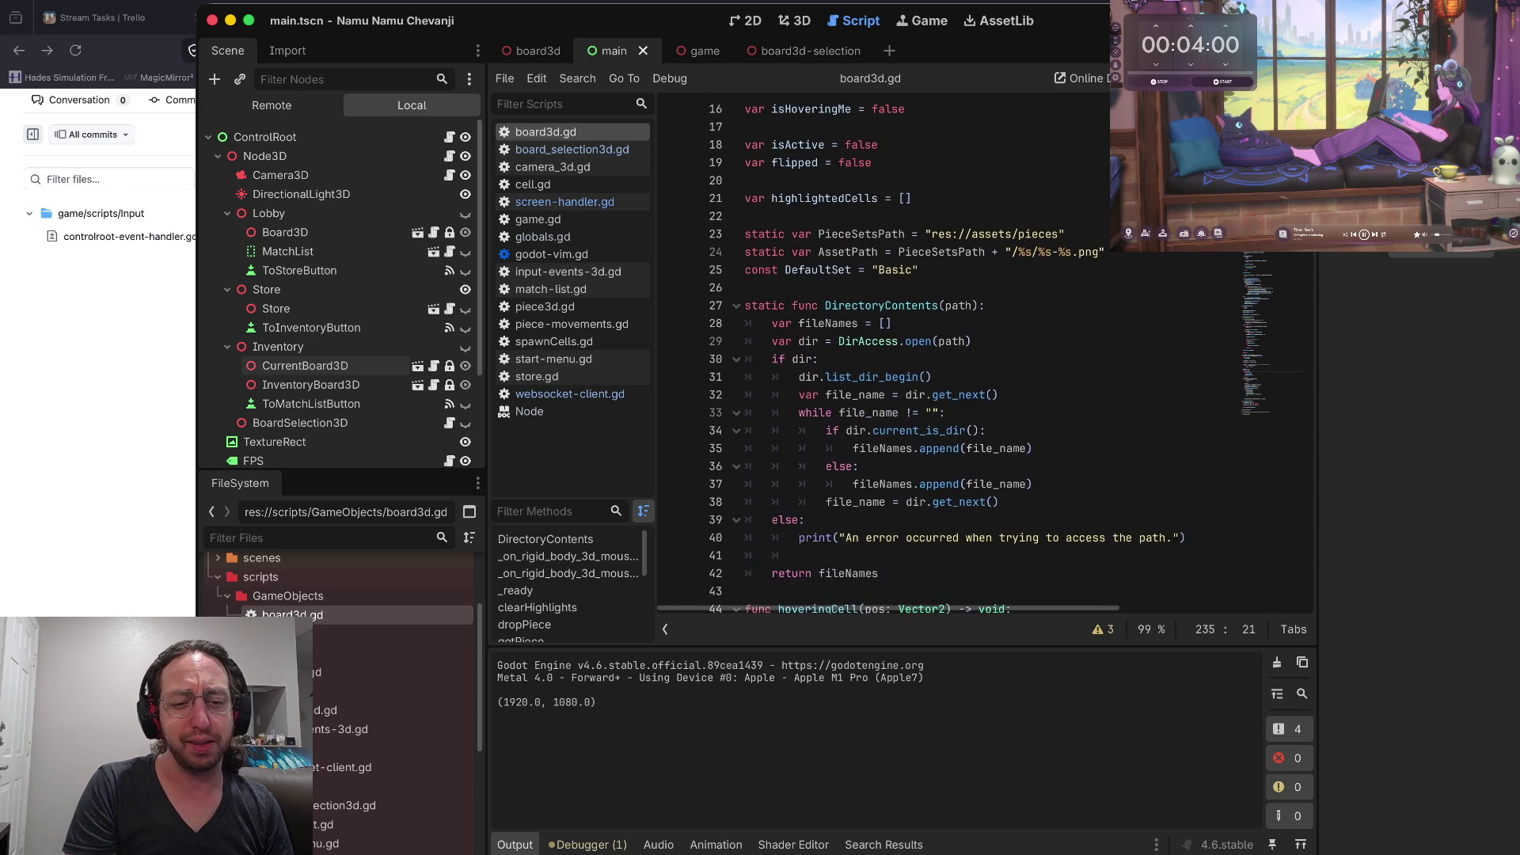
scroll(911, 349, "down", 3)
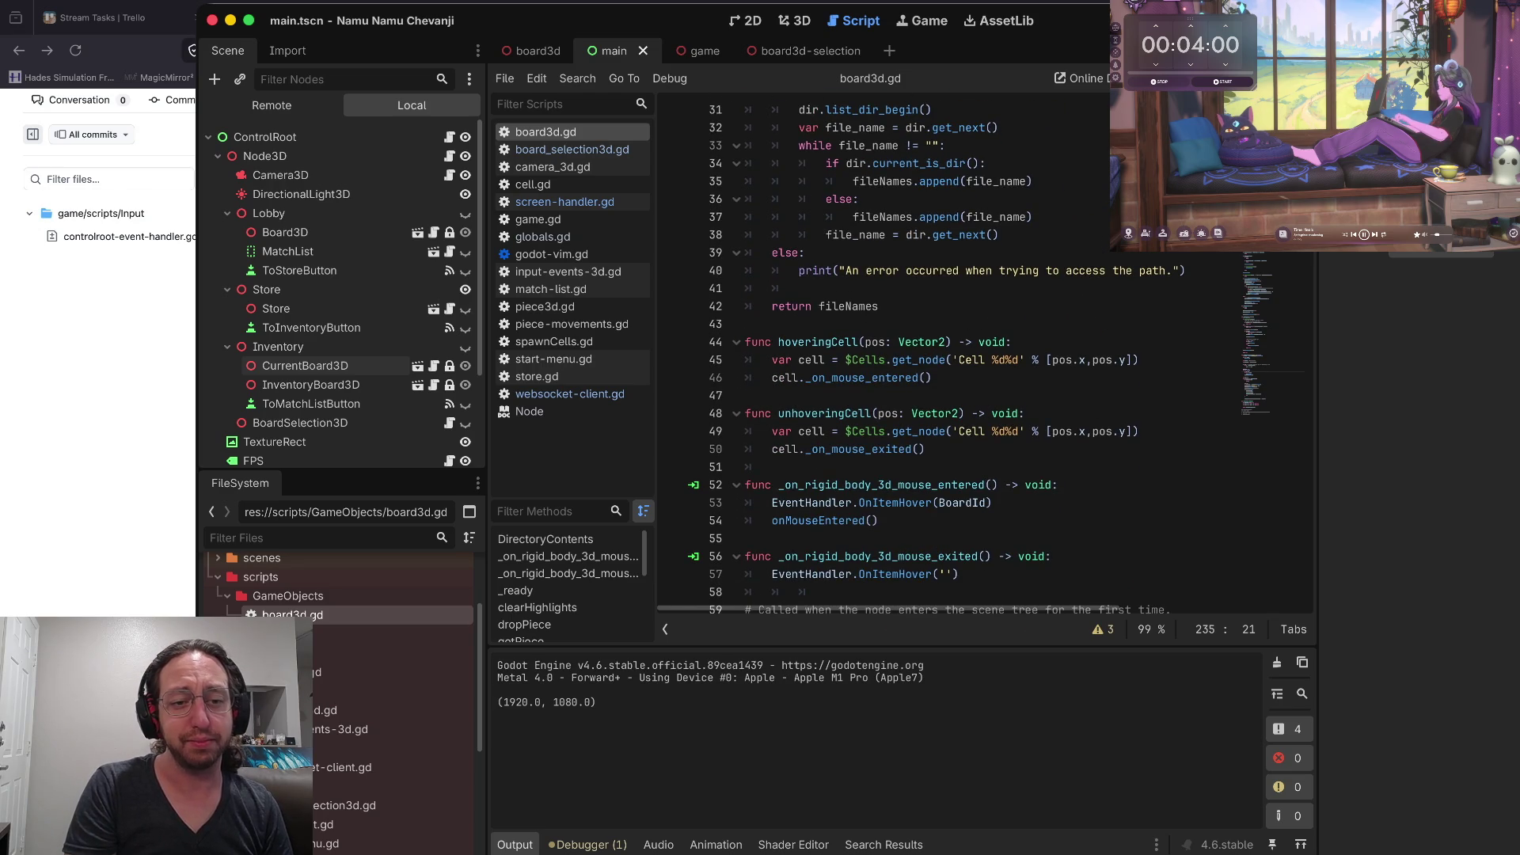
scroll(910, 349, "down", 2)
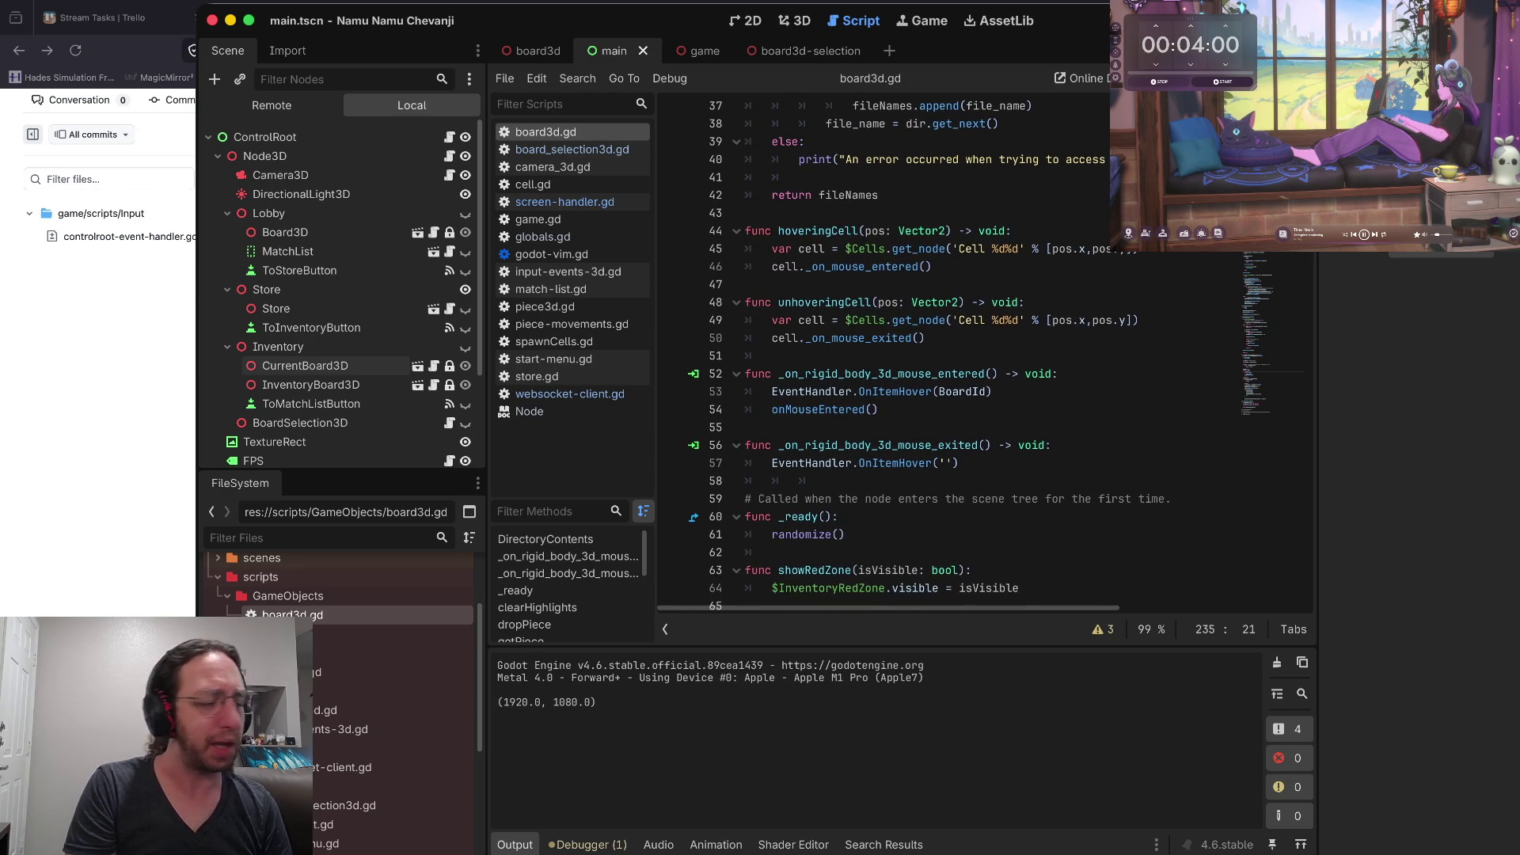